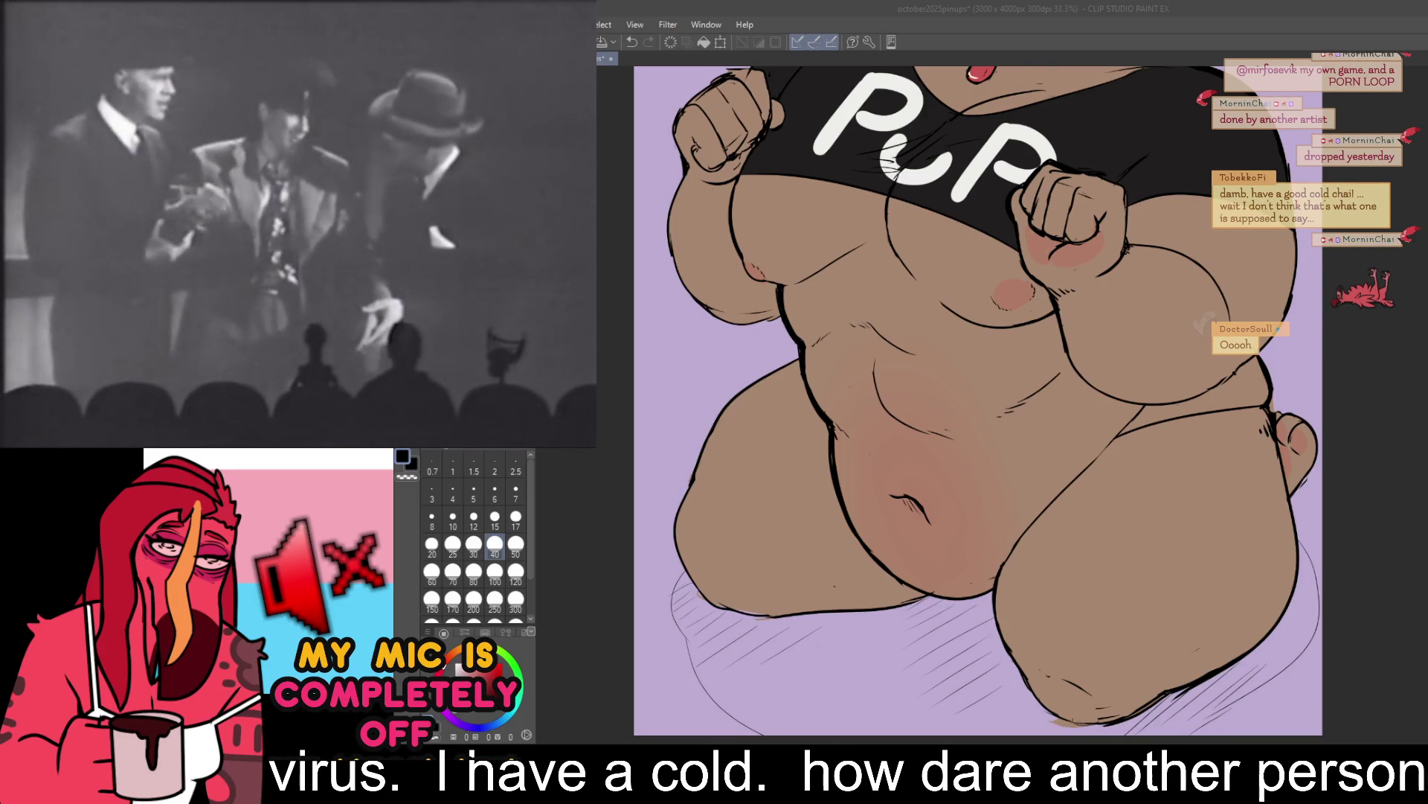
# - Zoom the canvas out from 33.3% to 25% so the whole figure fits
pyautogui.click(1354, 41)
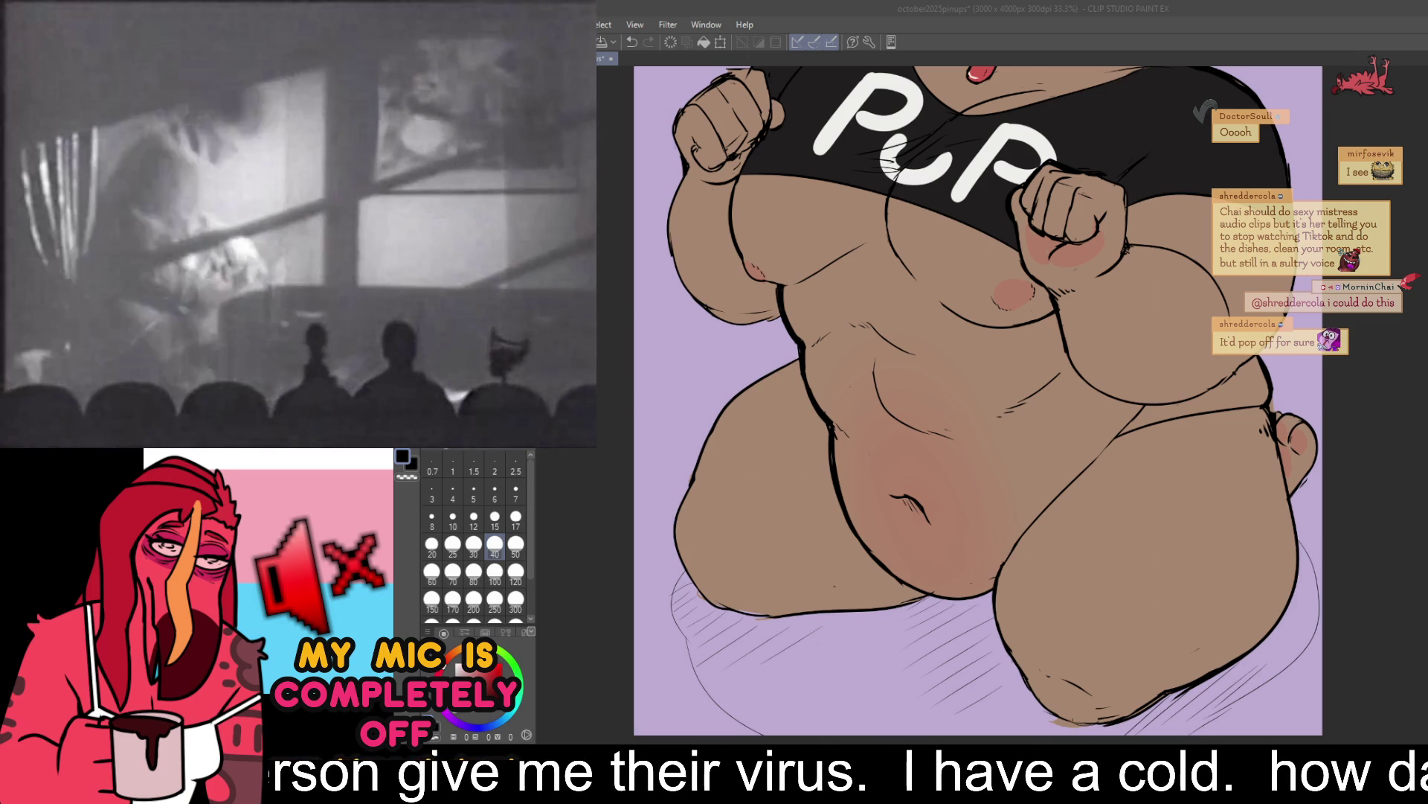
pyautogui.hotkey('ctrl', '-')
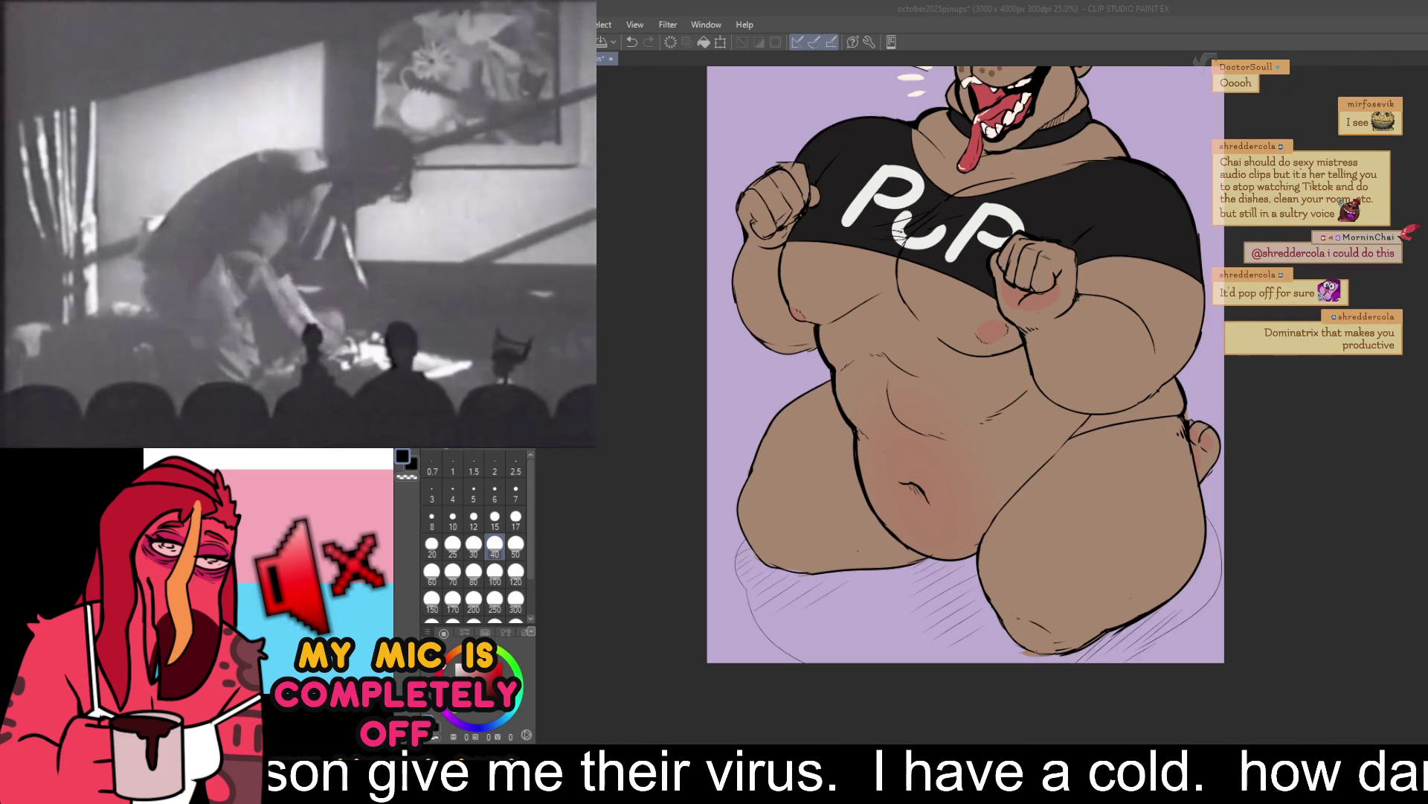
# - Pan the canvas to show the top of the head and centre the figure
pyautogui.moveTo(1079, 463); pyautogui.dragTo(1149, 534)
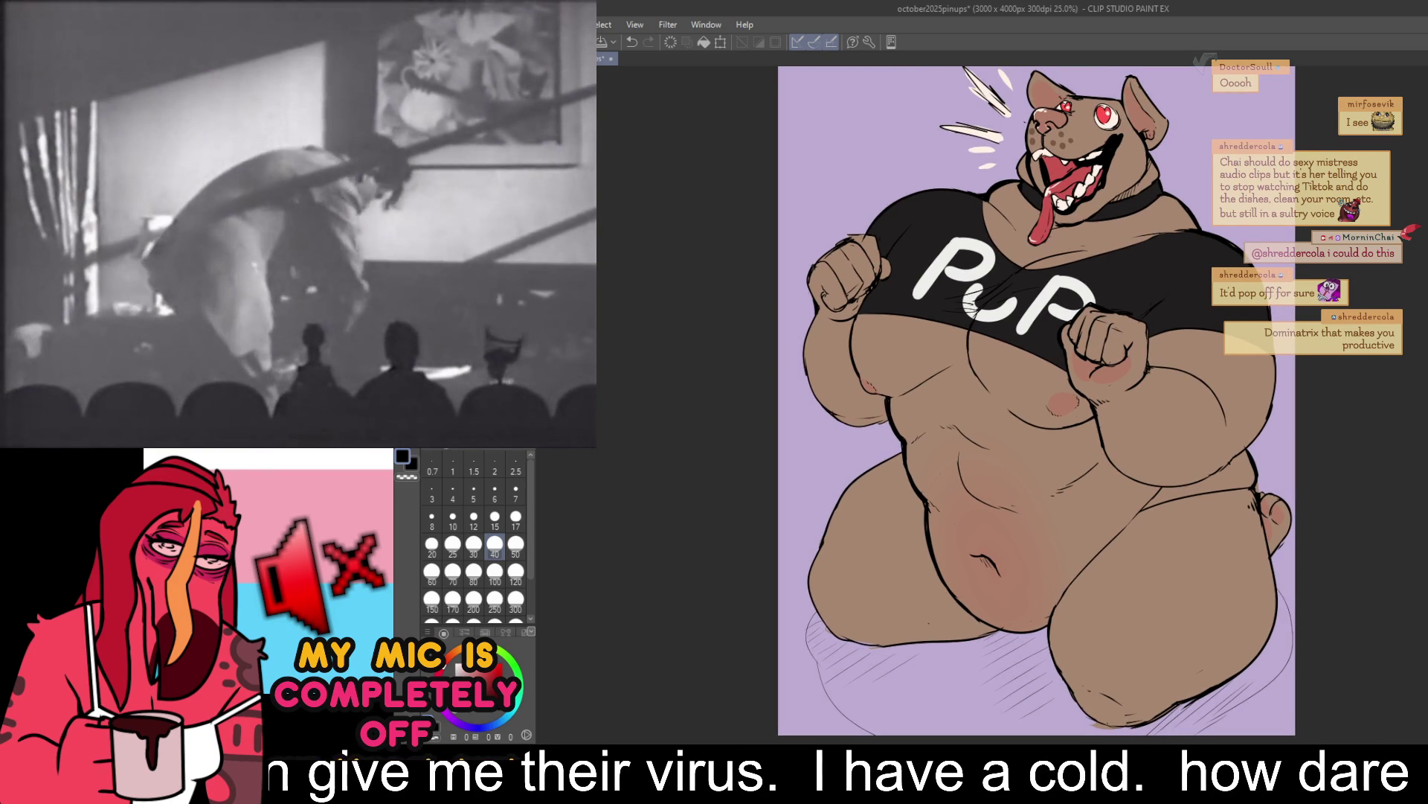
pyautogui.moveTo(1042, 402); pyautogui.dragTo(998, 456)
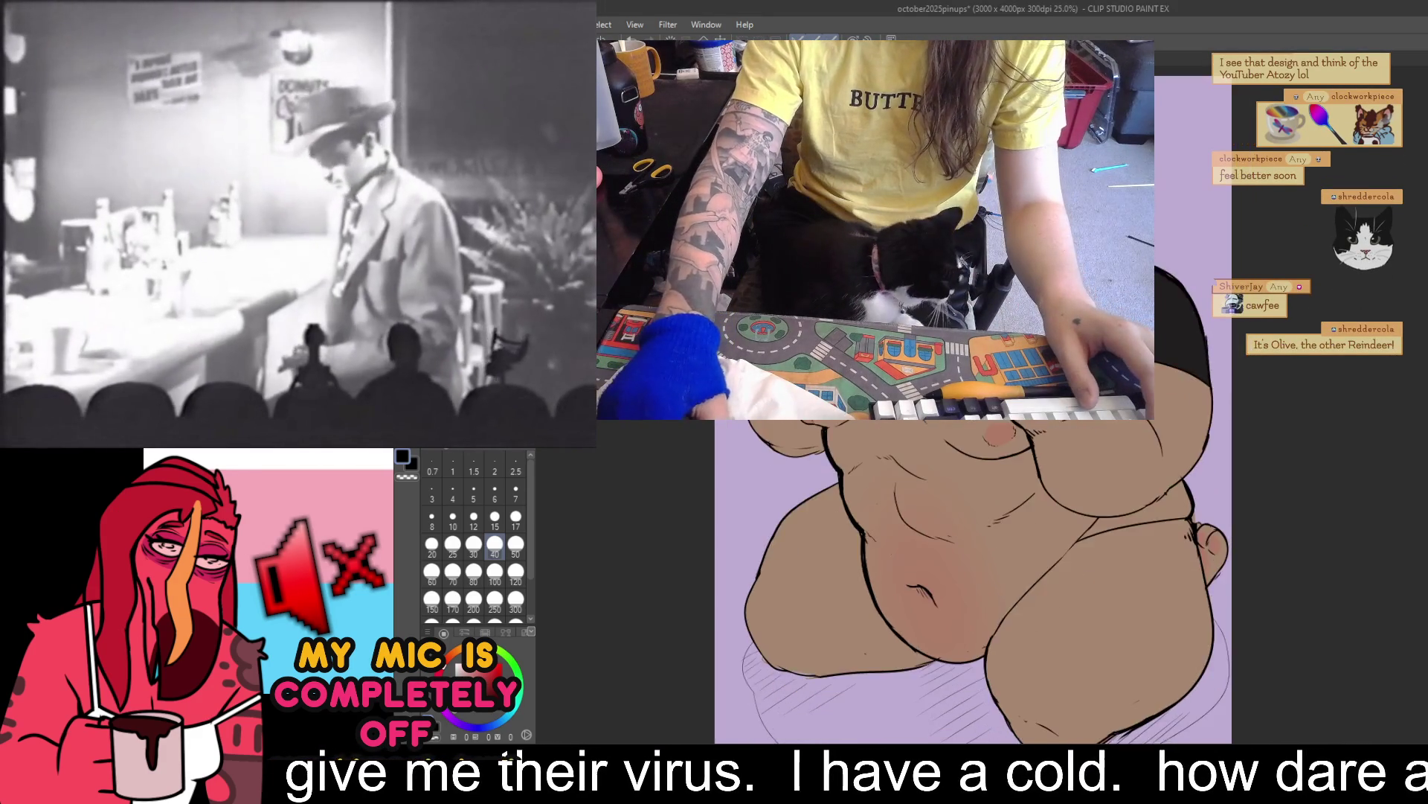
# - Zoom the canvas out further and undo the last change
pyautogui.hotkey('ctrl', '-')
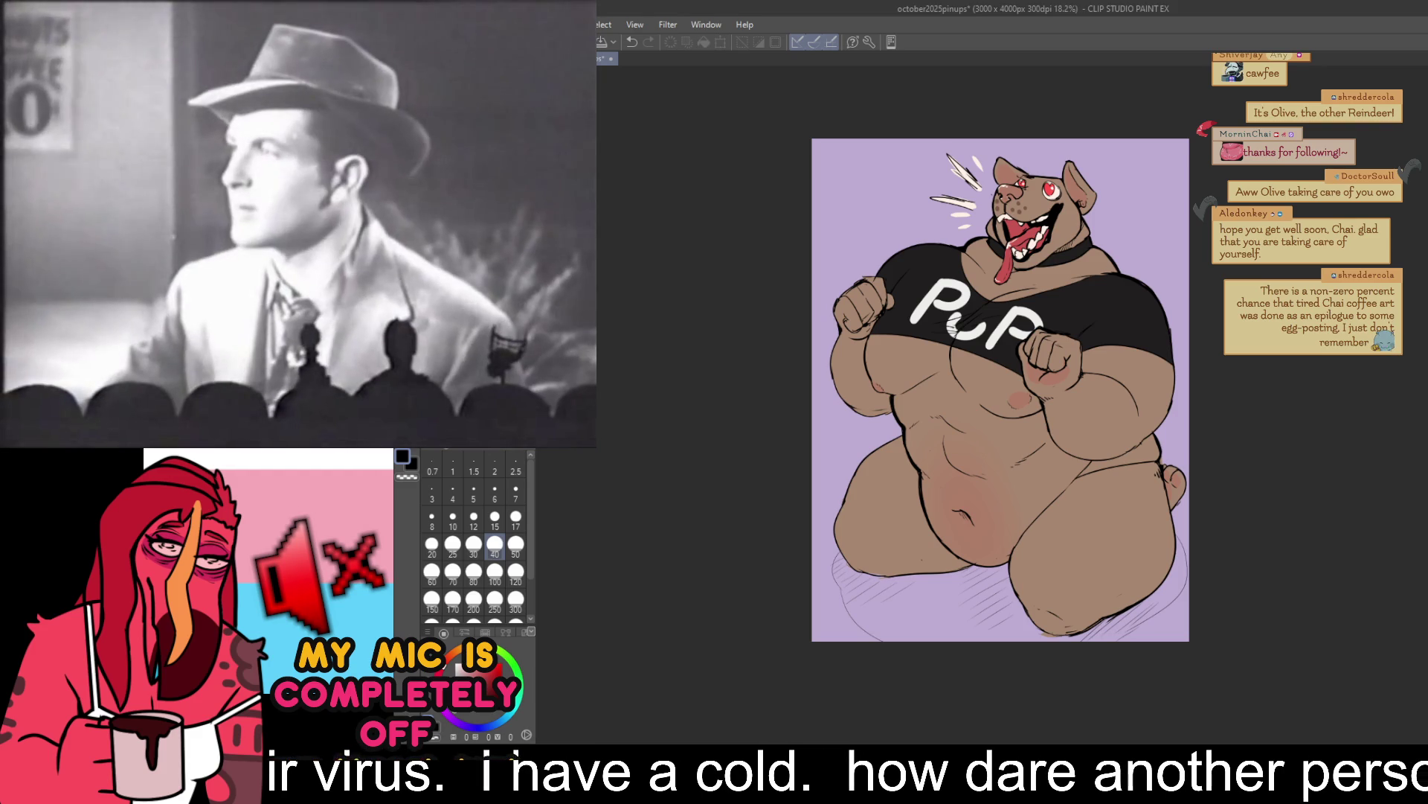
pyautogui.hotkey('ctrl', 'z')
# - Fill the lavender background with pink
pyautogui.press('x')
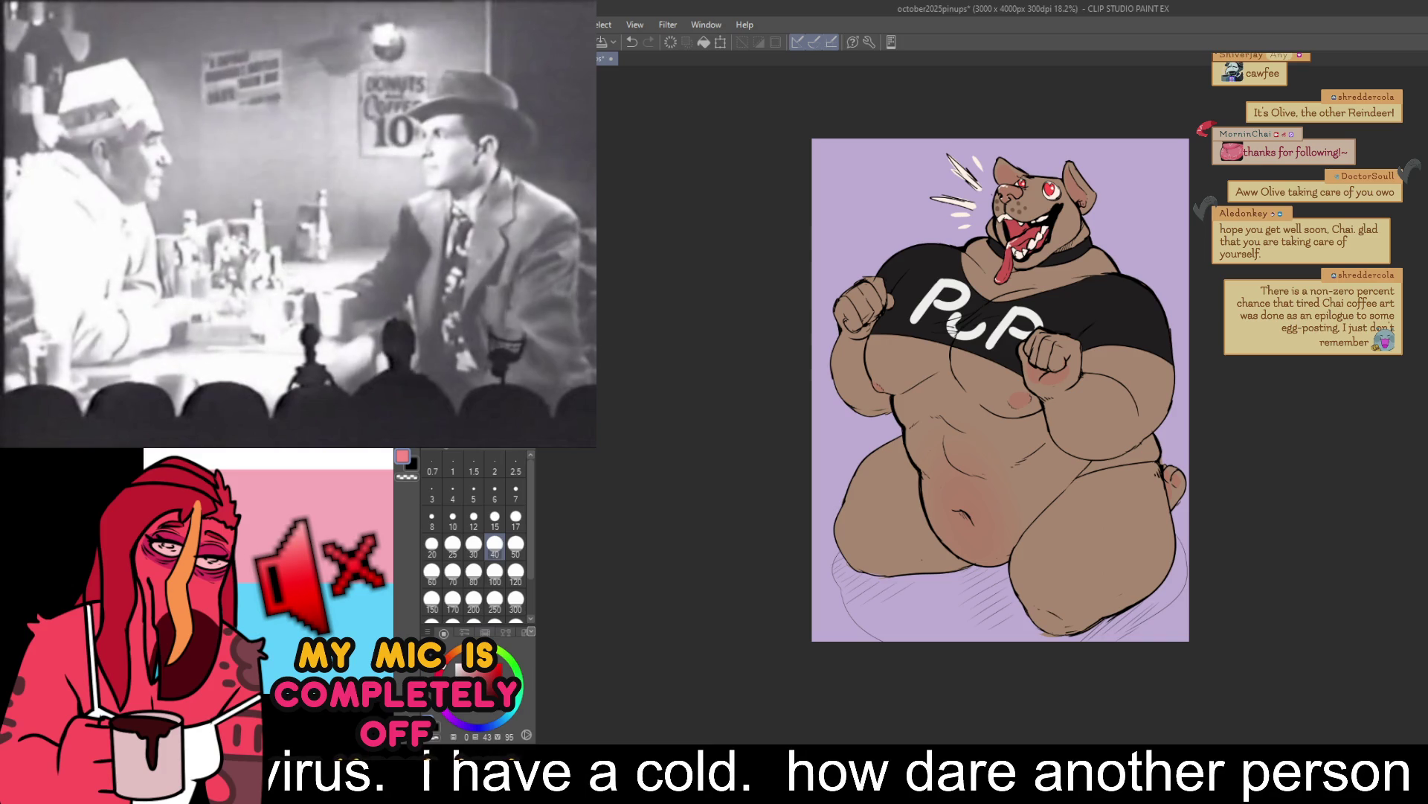
pyautogui.press('i')
pyautogui.hotkey('alt', 'BackSpace')
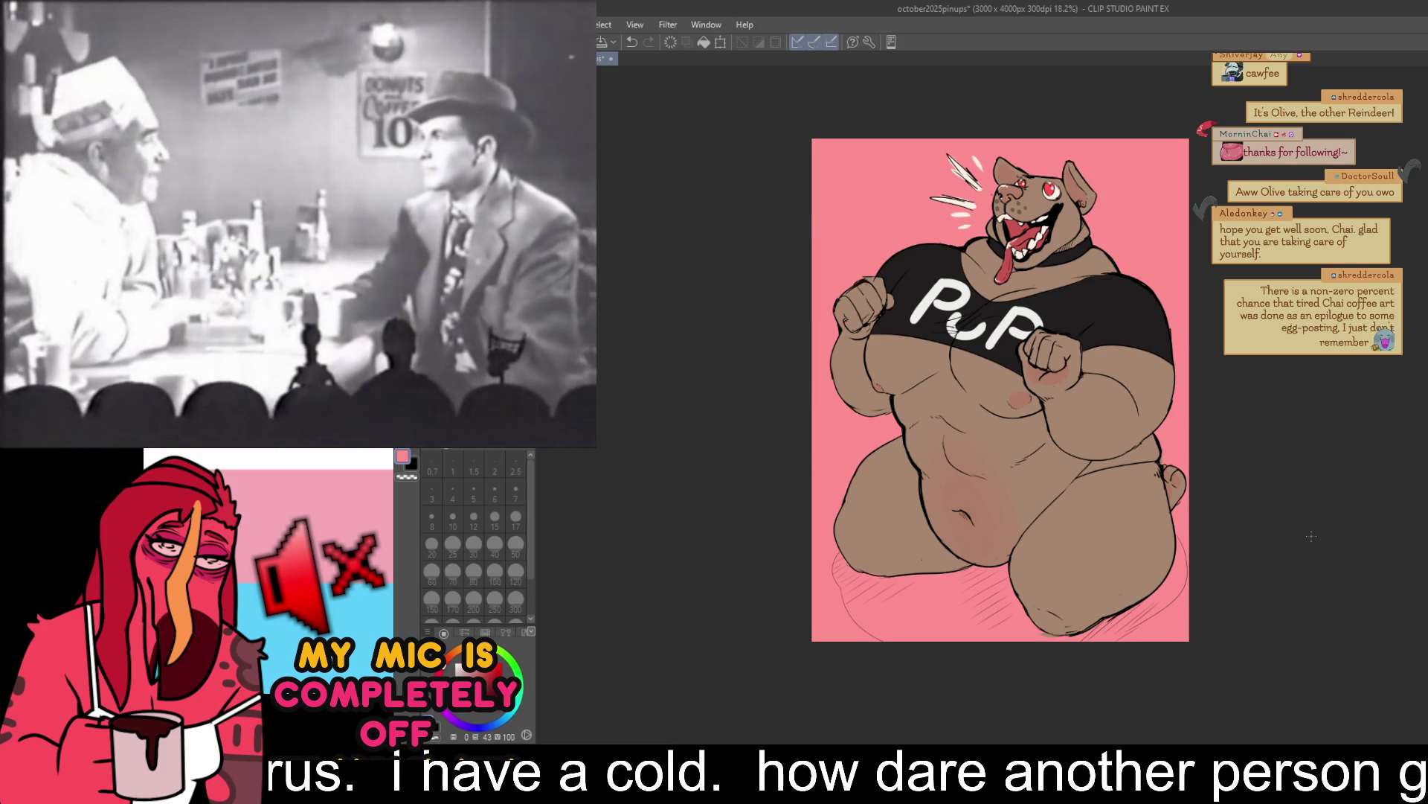
pyautogui.scroll(1, 1311, 510)
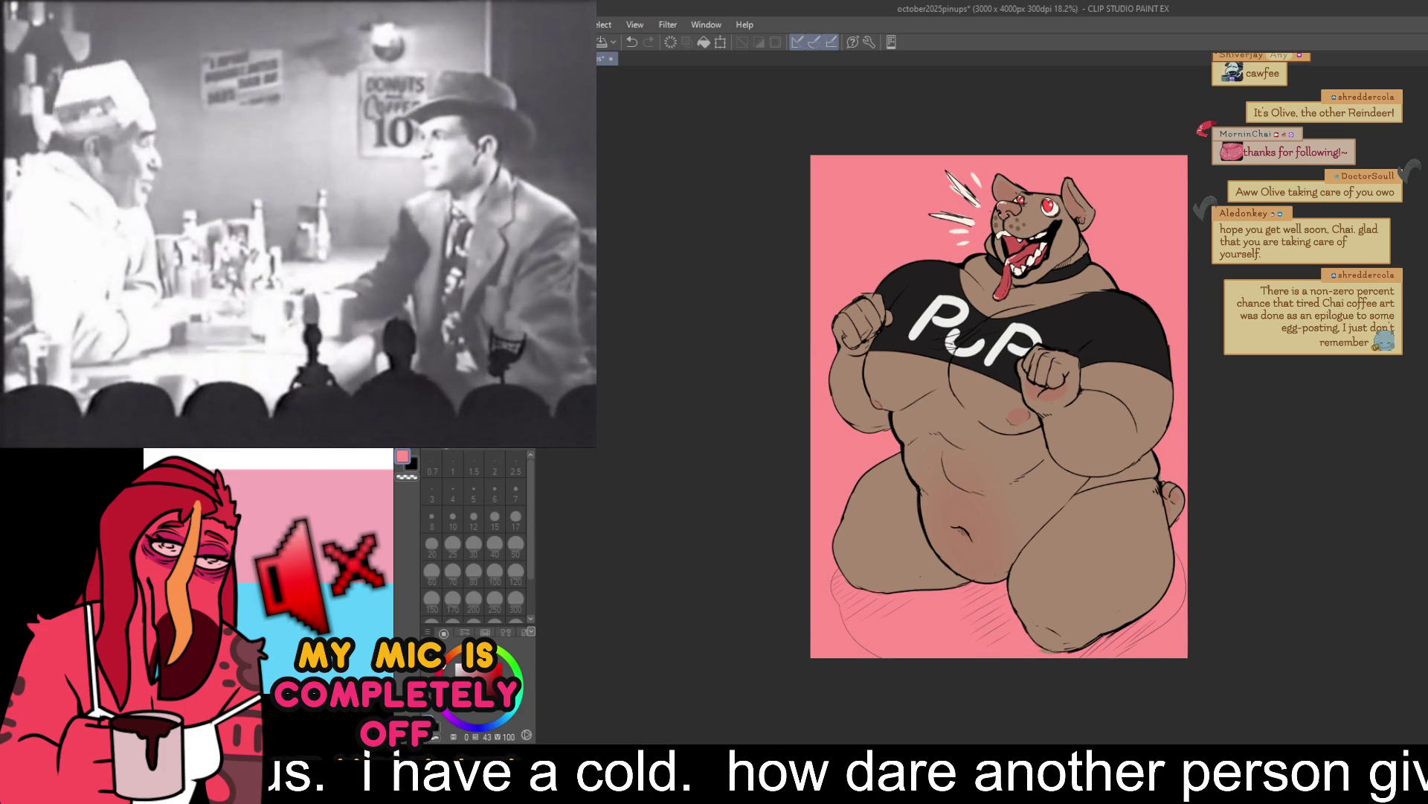
# - Return to the black pen and undo the stray strokes
pyautogui.press('p')
pyautogui.press('x')
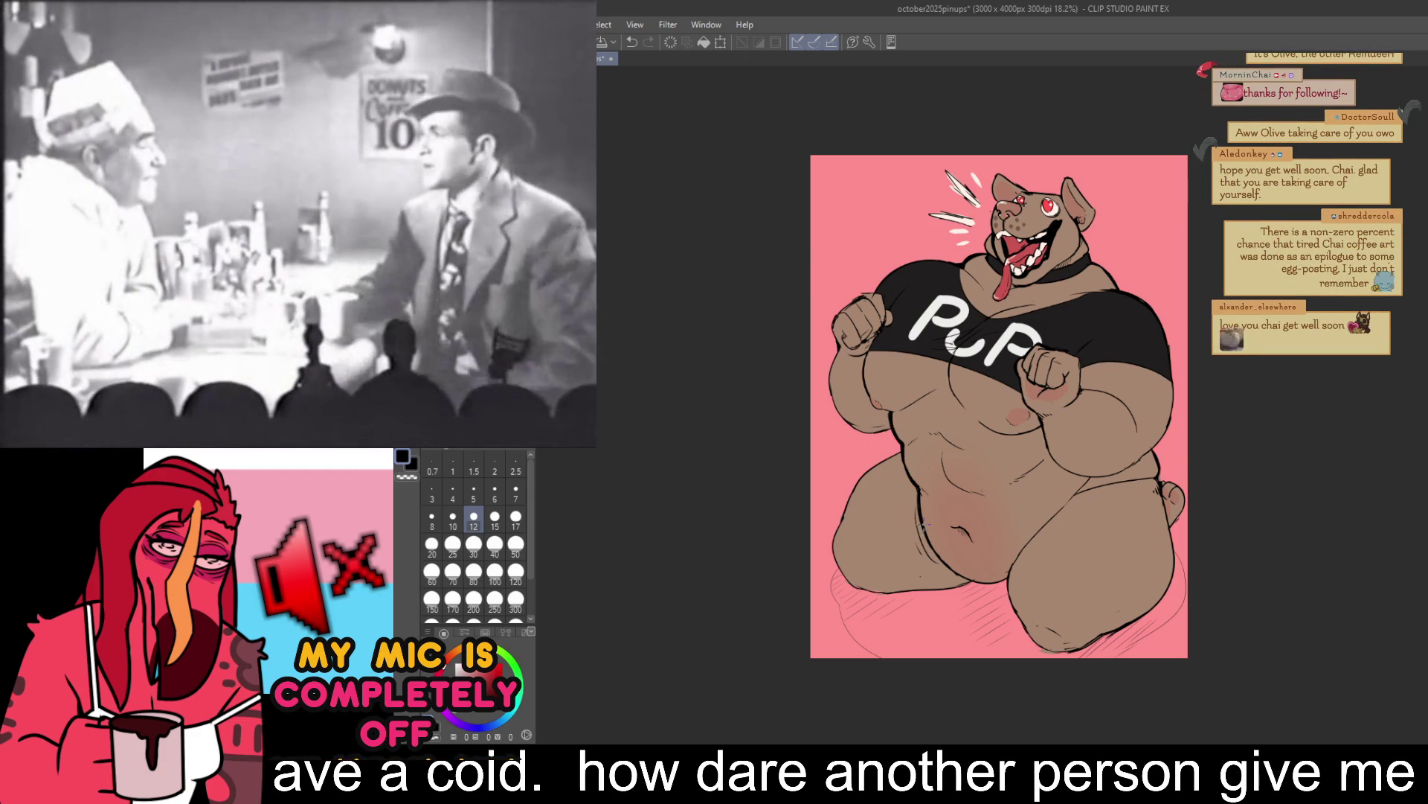
pyautogui.press('c')
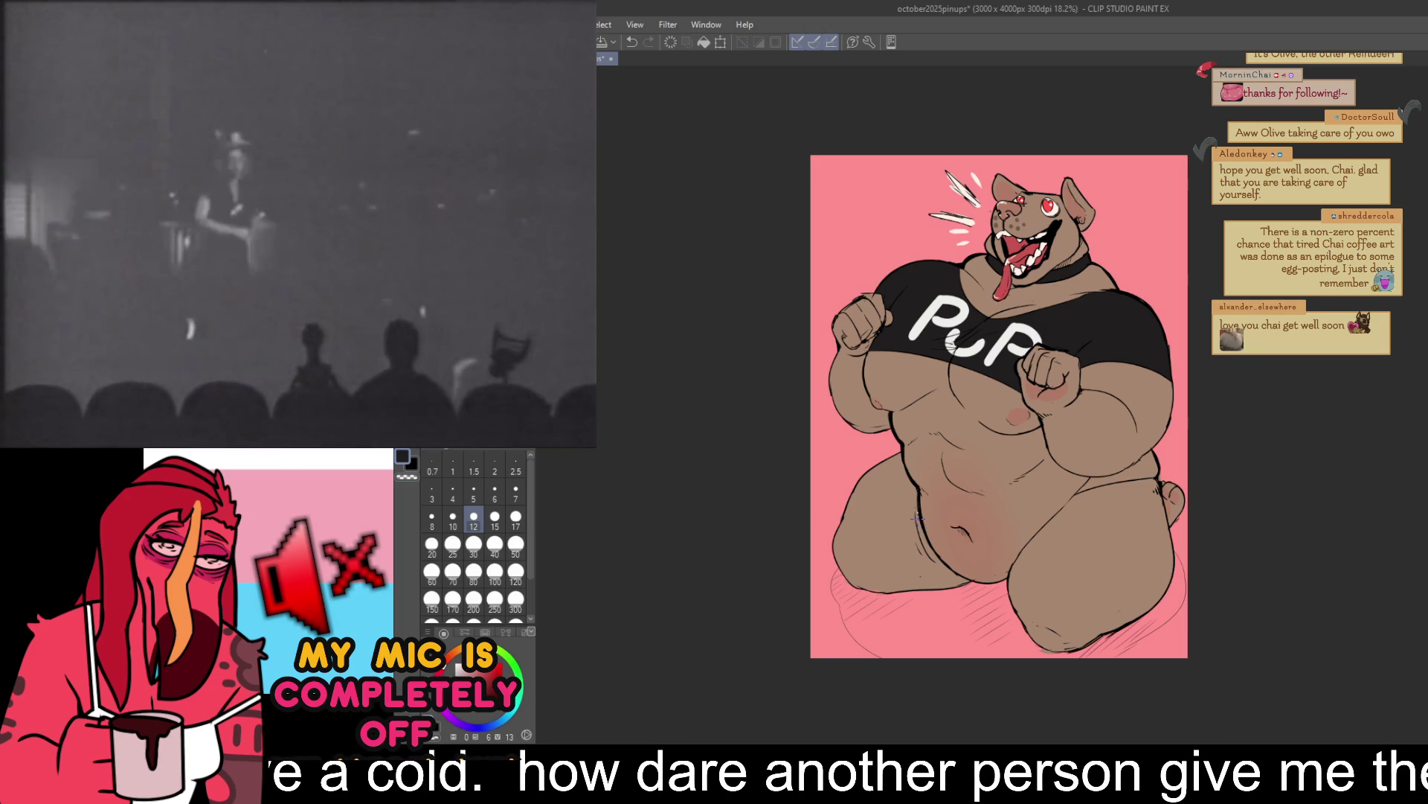
pyautogui.hotkey('ctrl', 'z')
pyautogui.press('x')
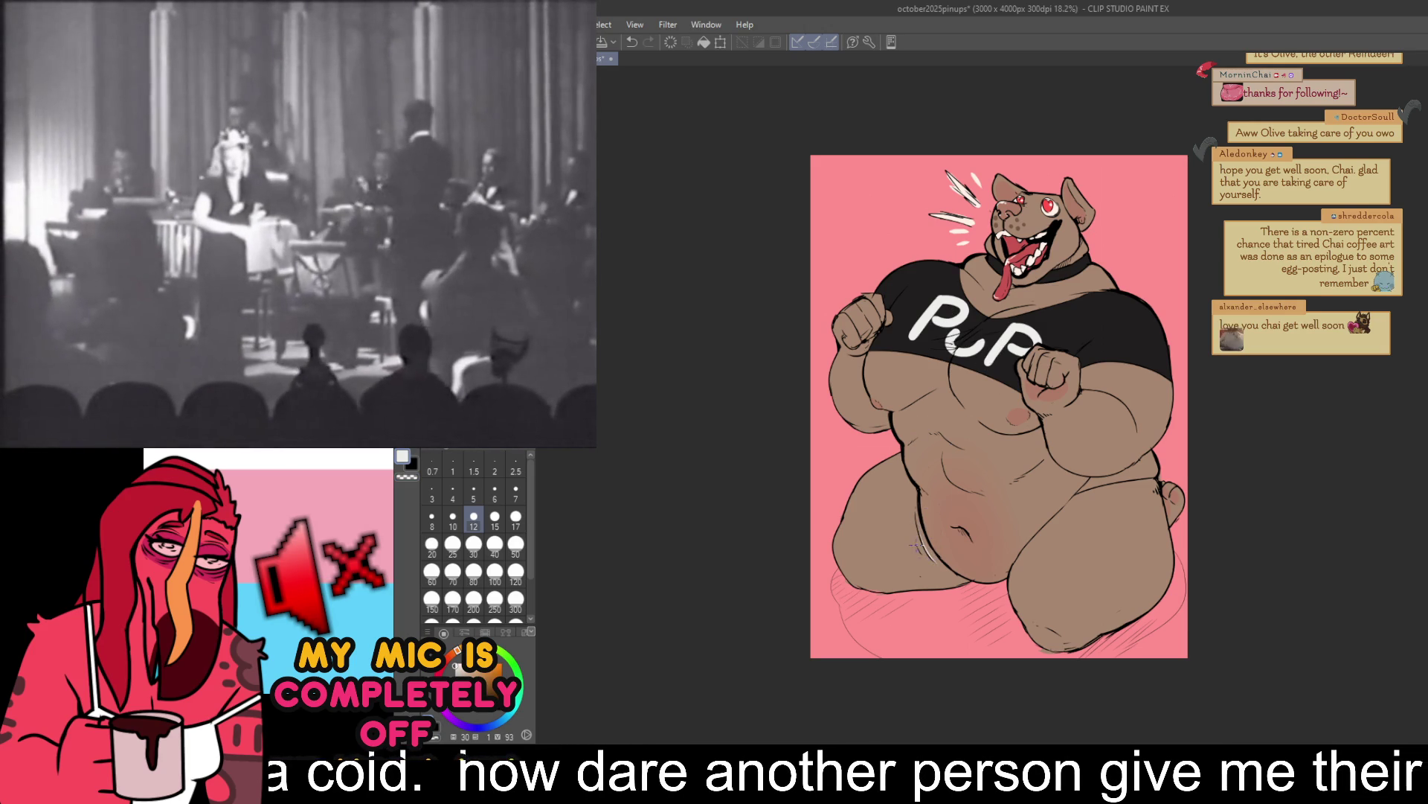
pyautogui.moveTo(1182, 442); pyautogui.dragTo(1186, 449)
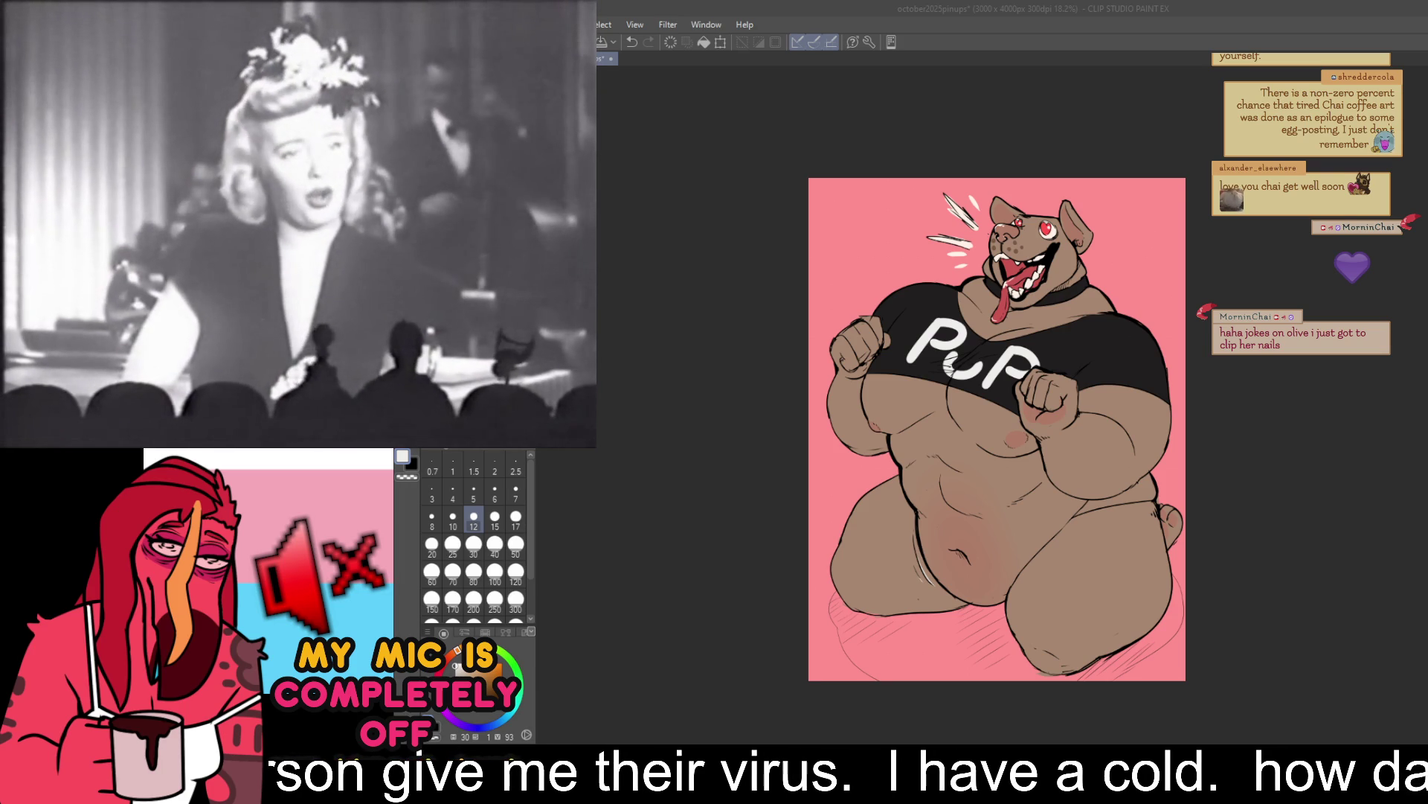
# - Save the pink-background dog picture and reposition it in the window
pyautogui.click(899, 128)
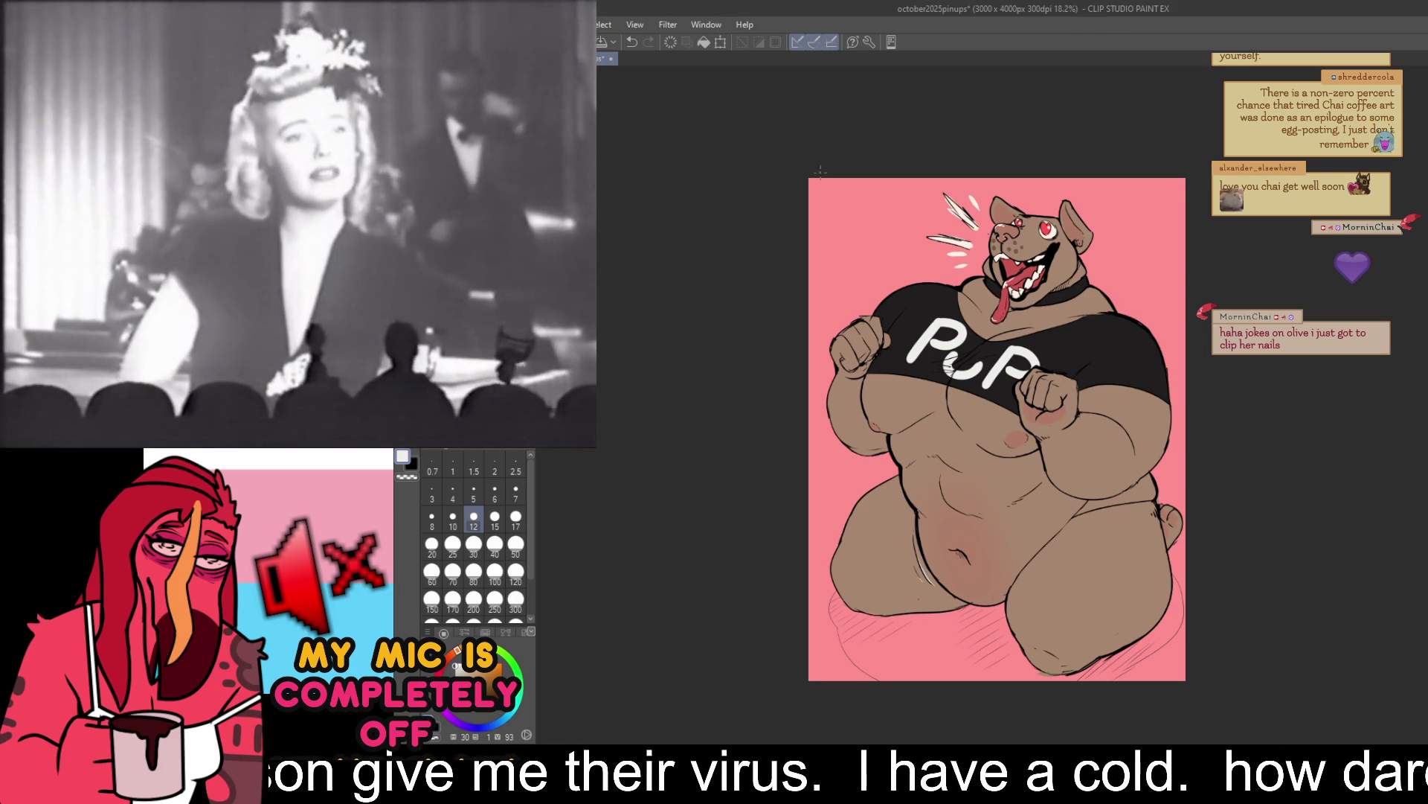
pyautogui.hotkey('ctrl', 's')
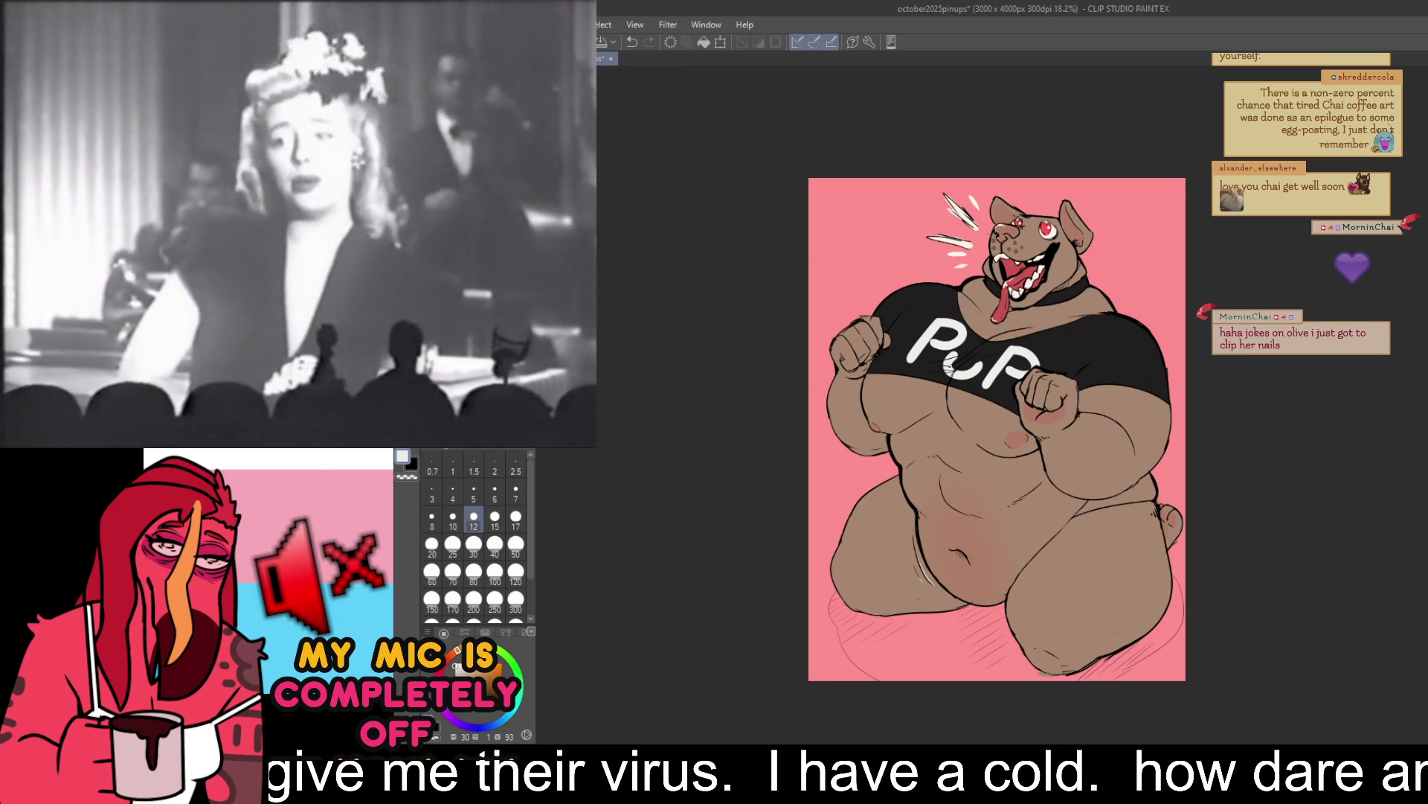
pyautogui.press('m')
pyautogui.moveTo(839, 219)
pyautogui.mouseDown()
pyautogui.moveTo(838, 121)
pyautogui.moveTo(838, 208)
pyautogui.moveTo(1023, 467)
pyautogui.moveTo(1023, 422)
pyautogui.mouseUp()
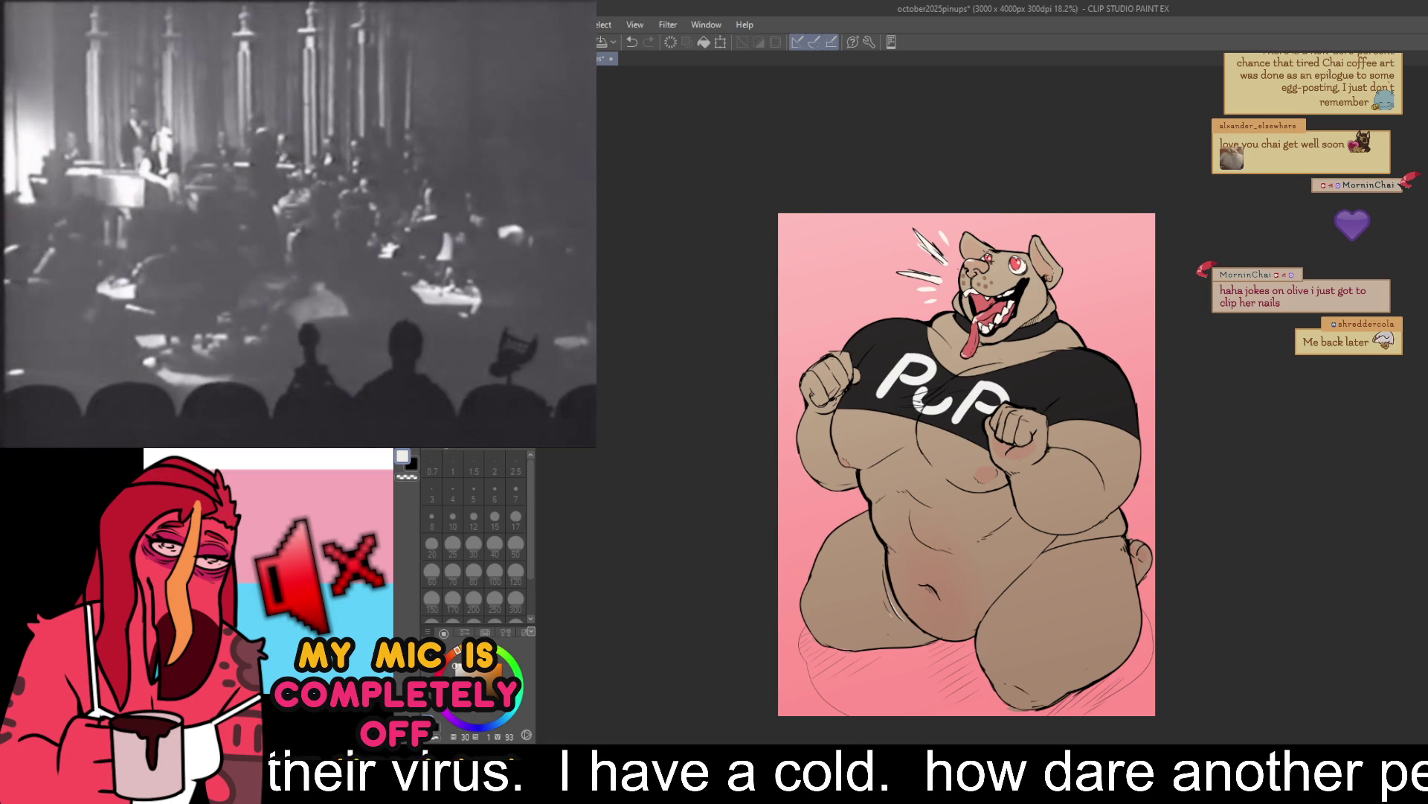
# - Save the pink dog picture
pyautogui.hotkey('ctrl', 's')
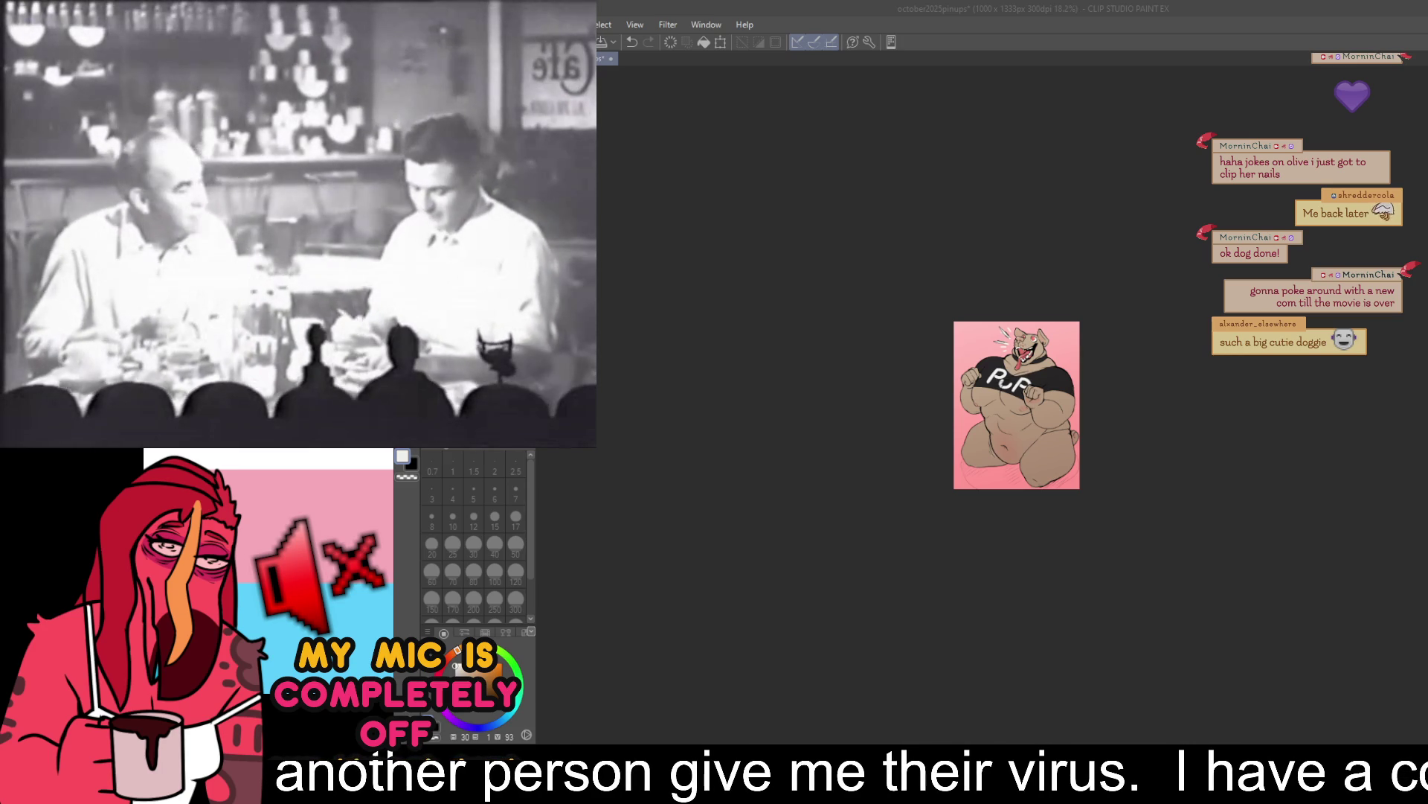
# - Undo the resolution change to restore the 3000 × 4000 px image
pyautogui.click(836, 180)
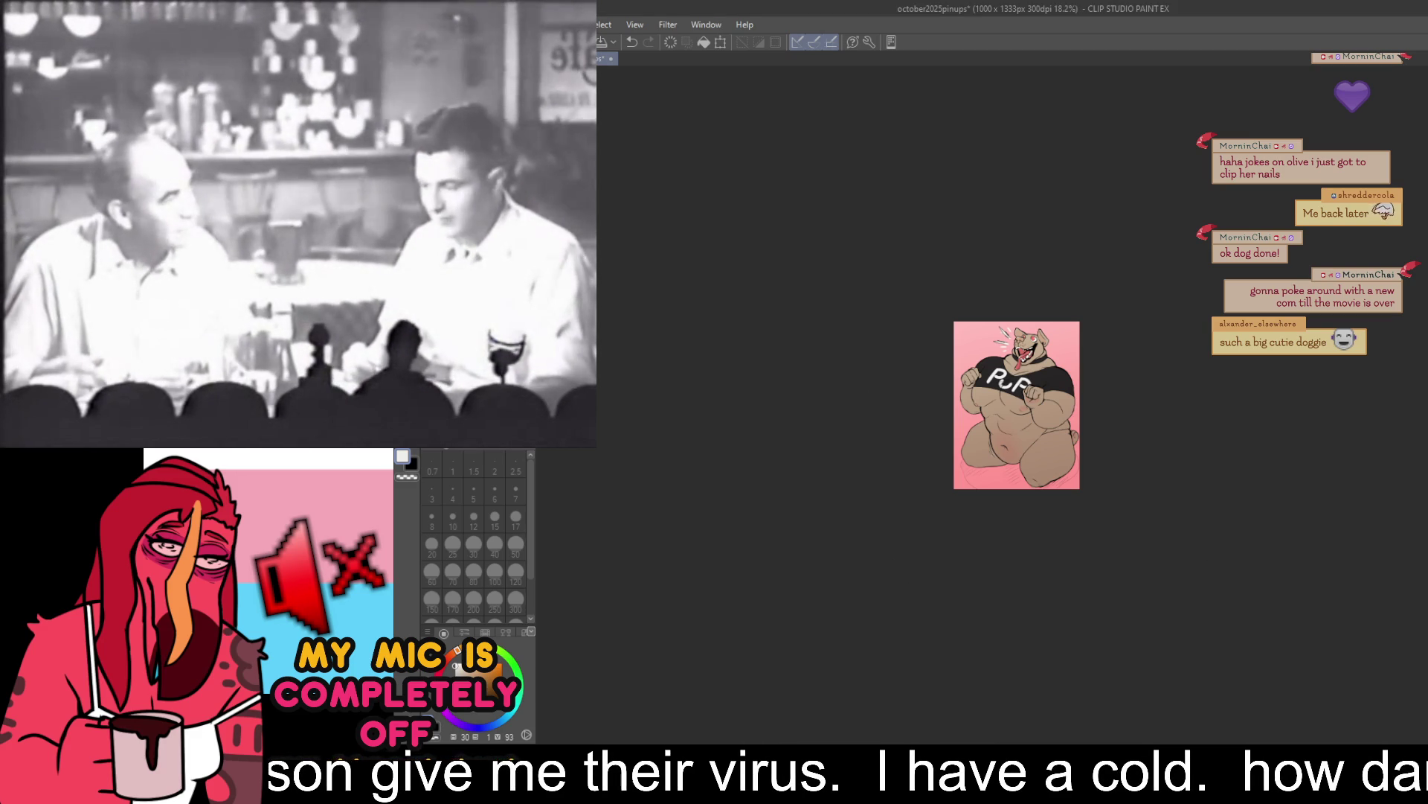
pyautogui.hotkey('ctrl', 'z')
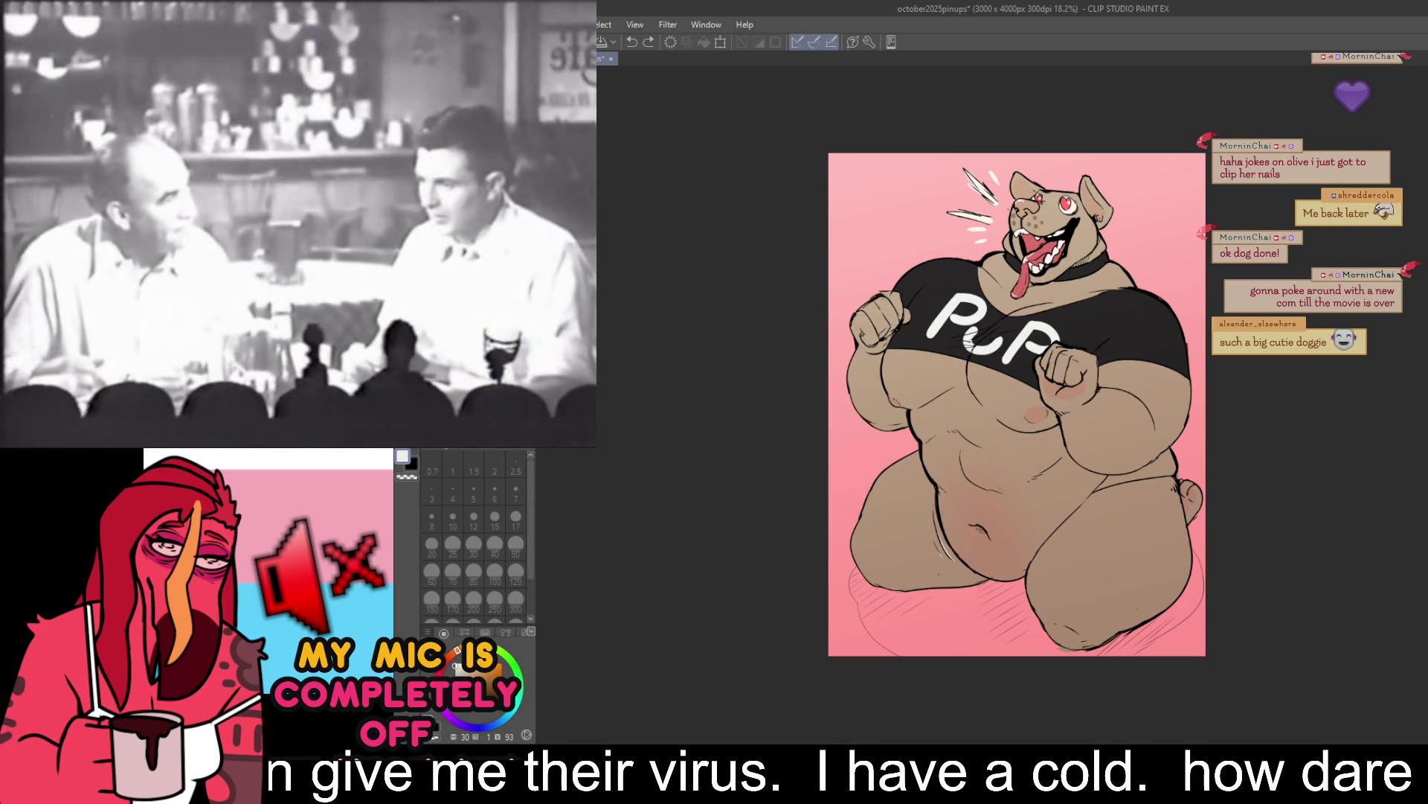
# - Switch to the purple bear sketch page, centre the two bears, and save
pyautogui.hotkey('ctrl', 'z')
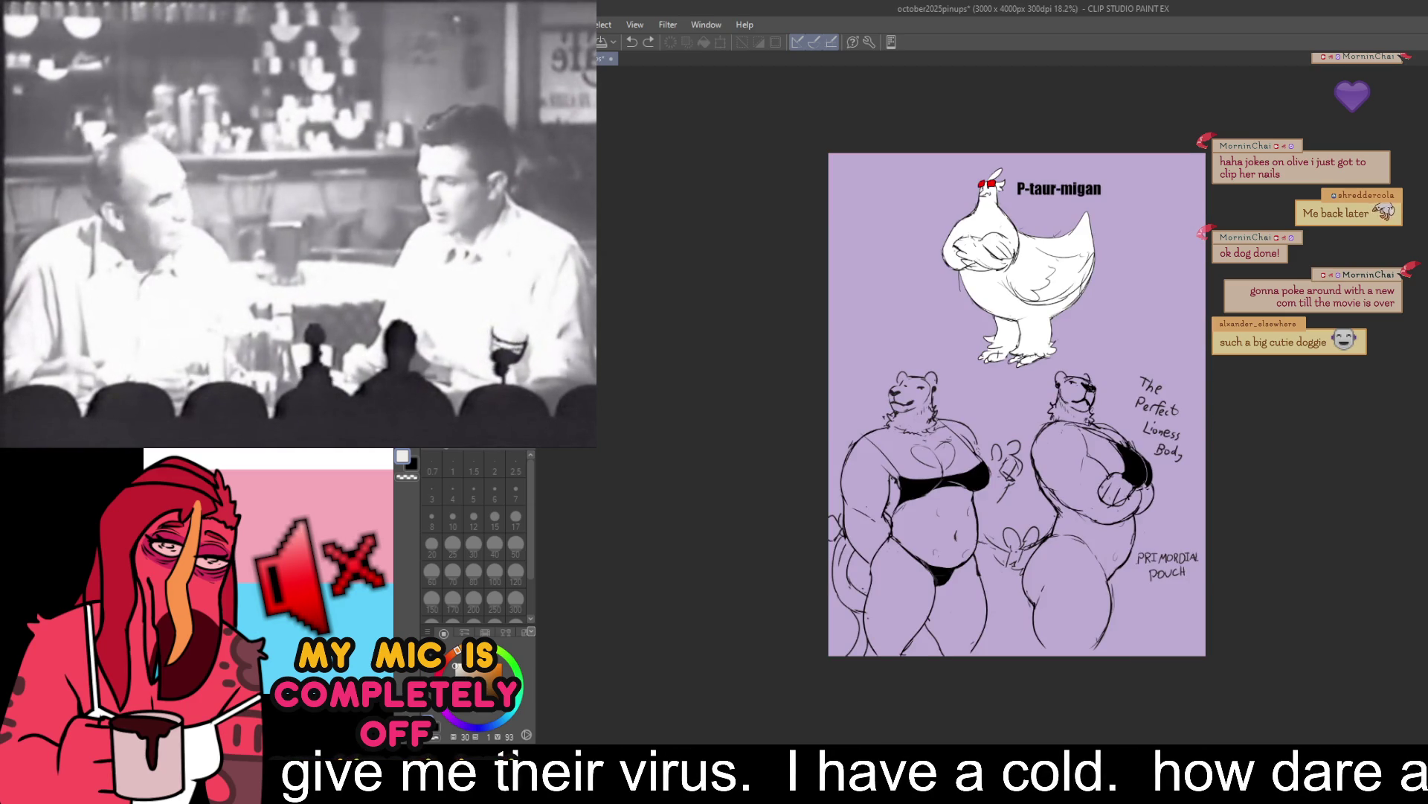
pyautogui.scroll(3, 1011, 517)
pyautogui.moveTo(1011, 517); pyautogui.dragTo(993, 502)
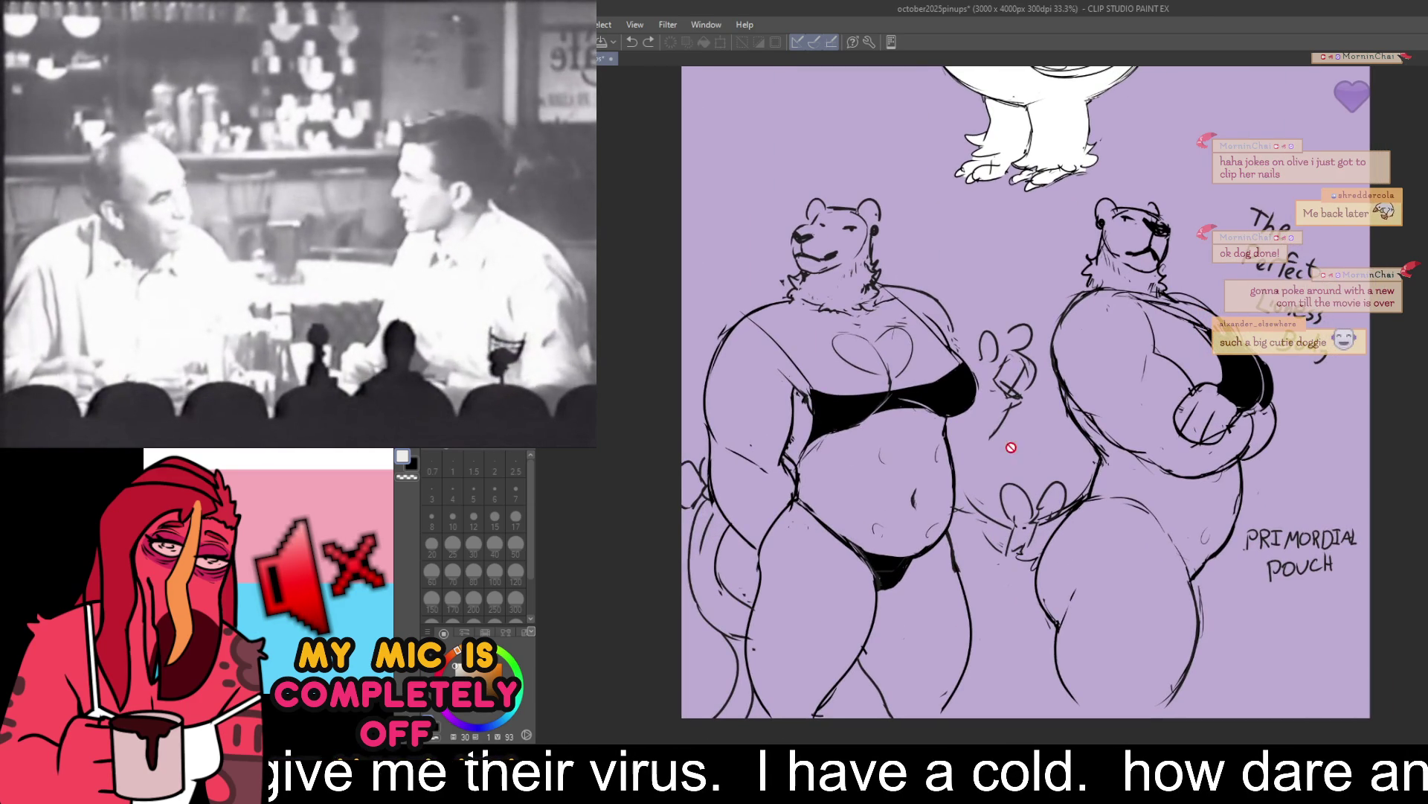
pyautogui.hotkey('ctrl', 's')
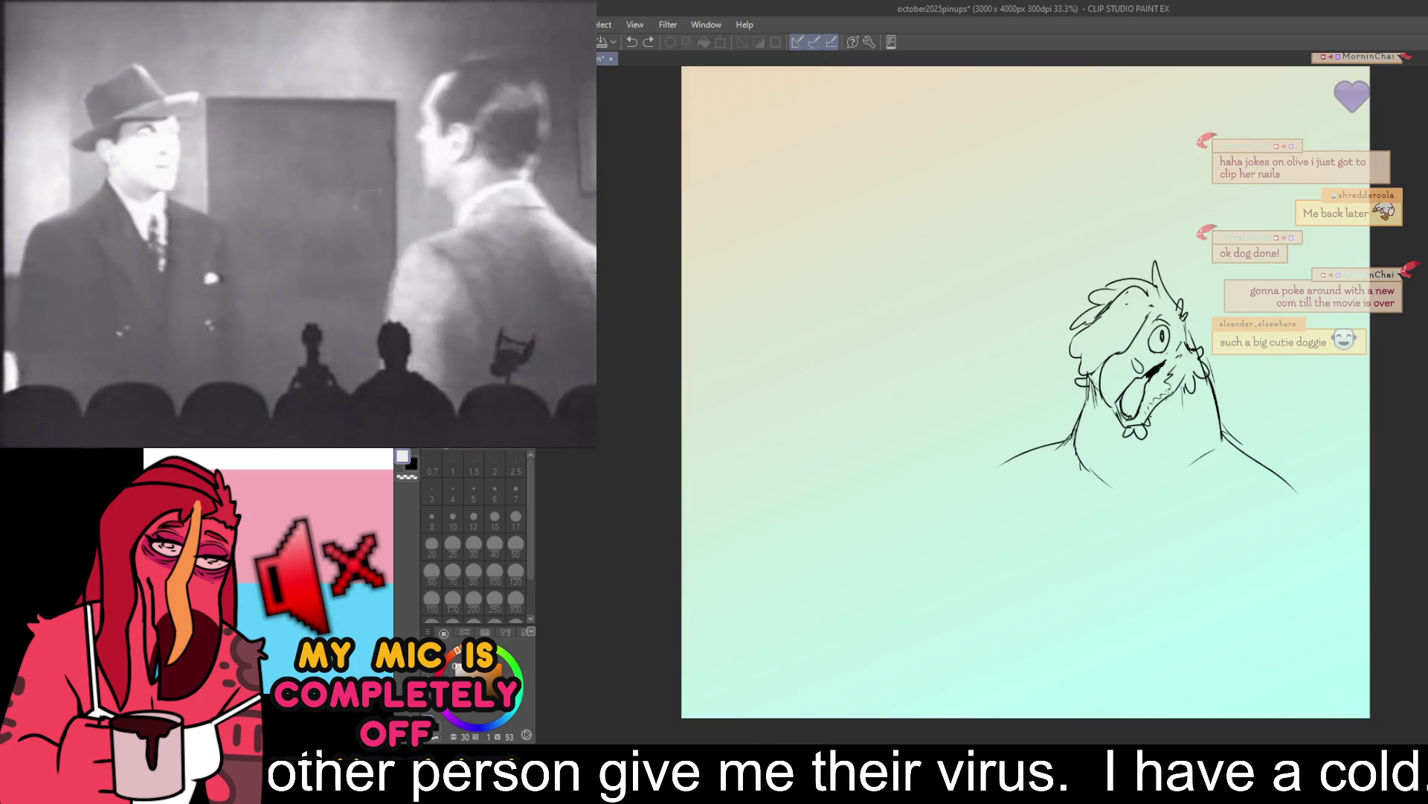
# - Save the lion pin-up and start a new blank lilac Illustration canvas
pyautogui.scroll(3, 1199, 348)
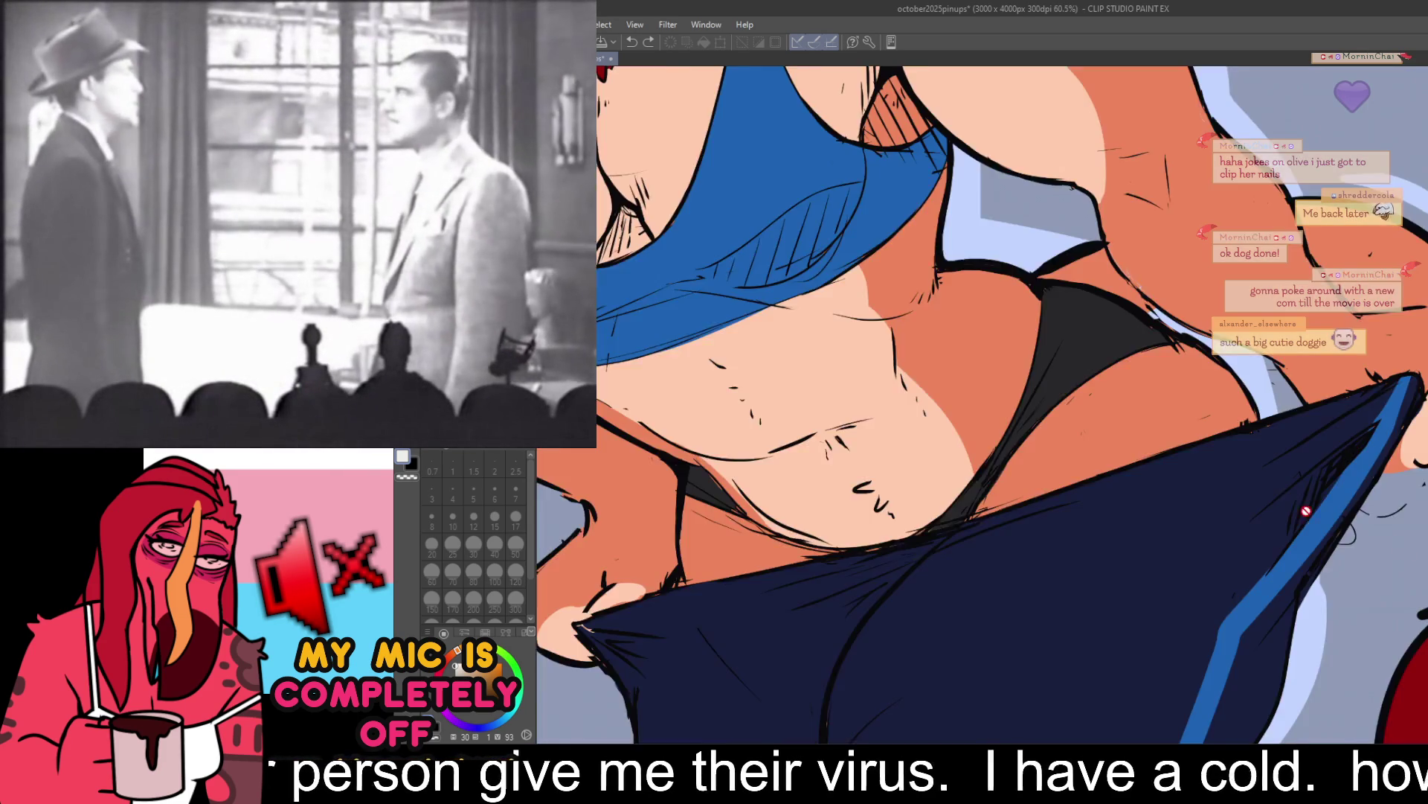
pyautogui.scroll(-3, 1301, 587)
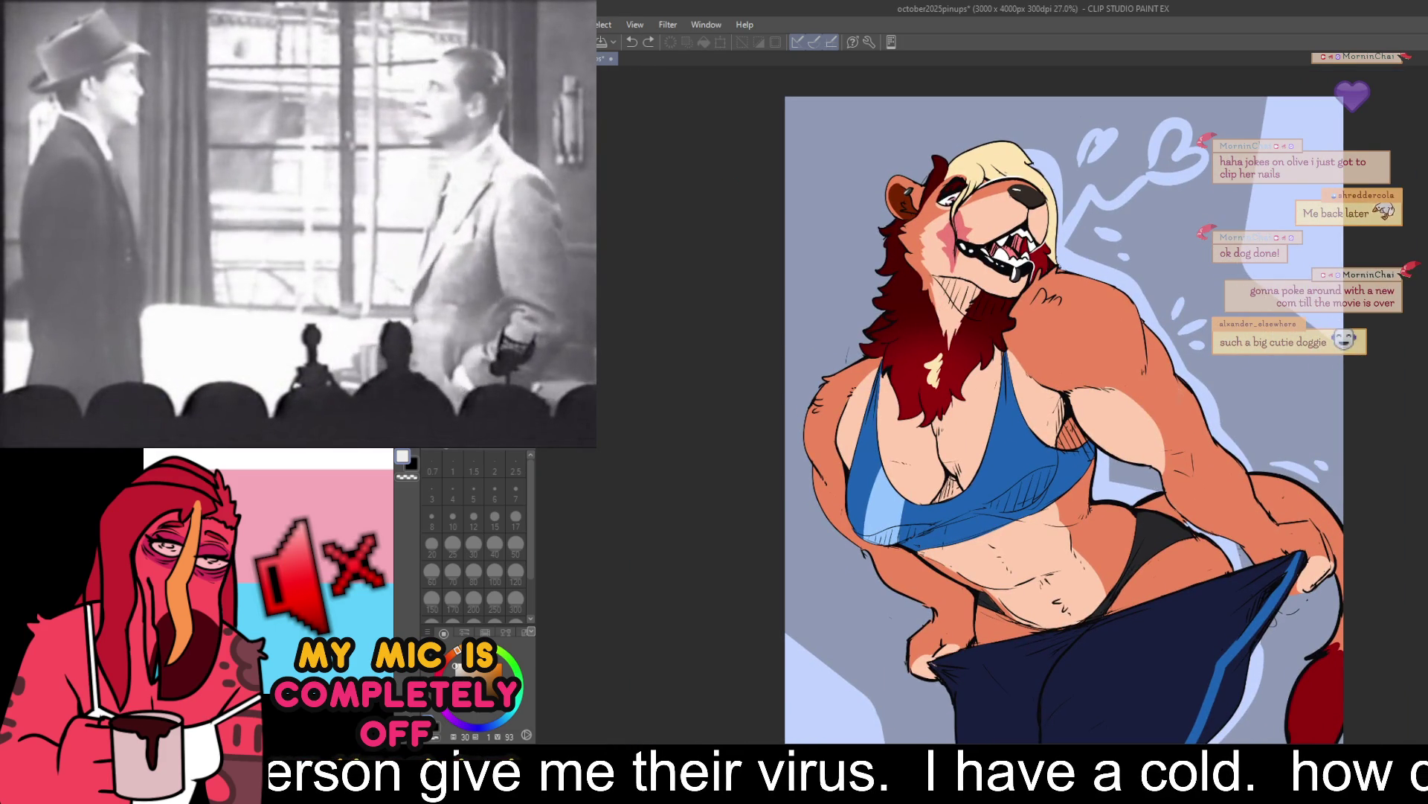
pyautogui.hotkey('ctrl', 's')
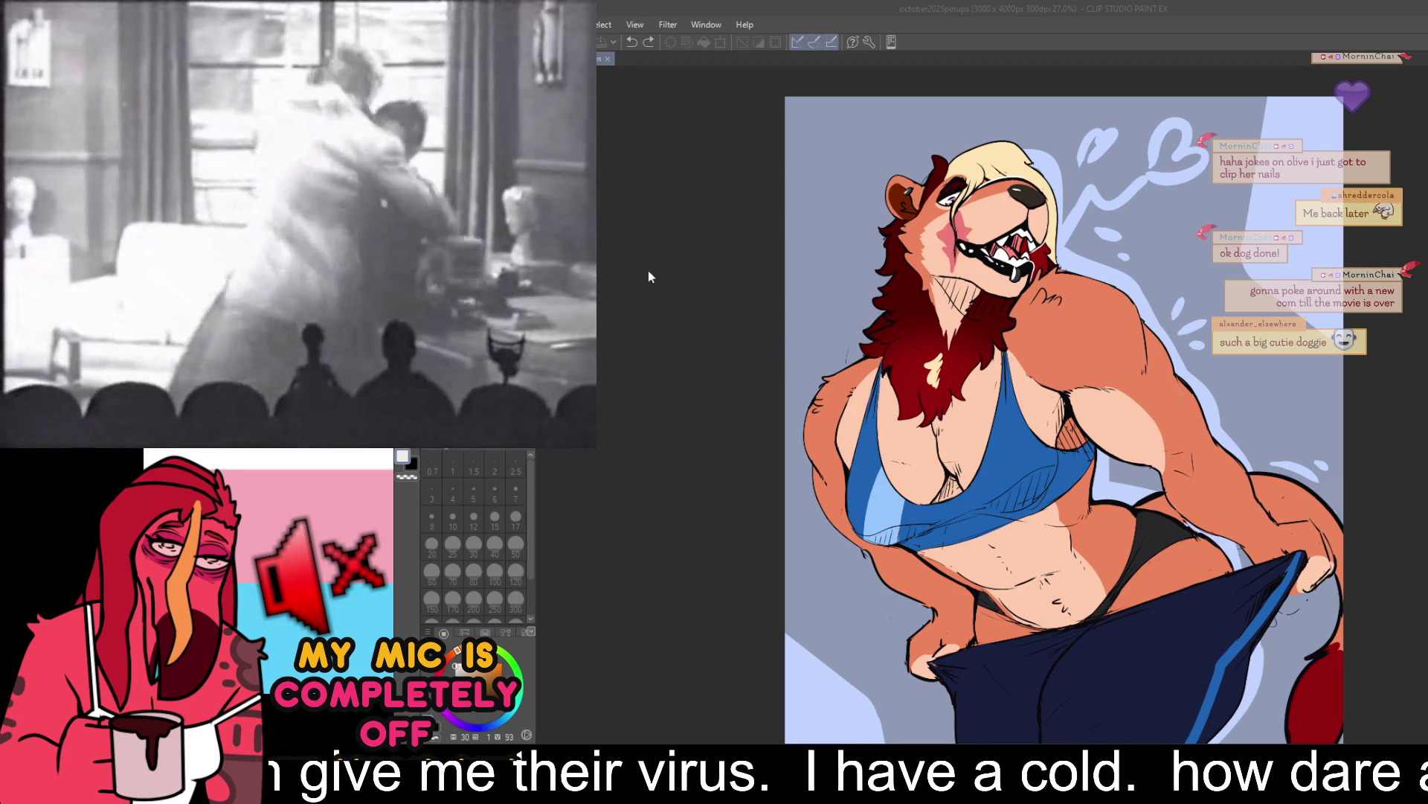
pyautogui.click(971, 220)
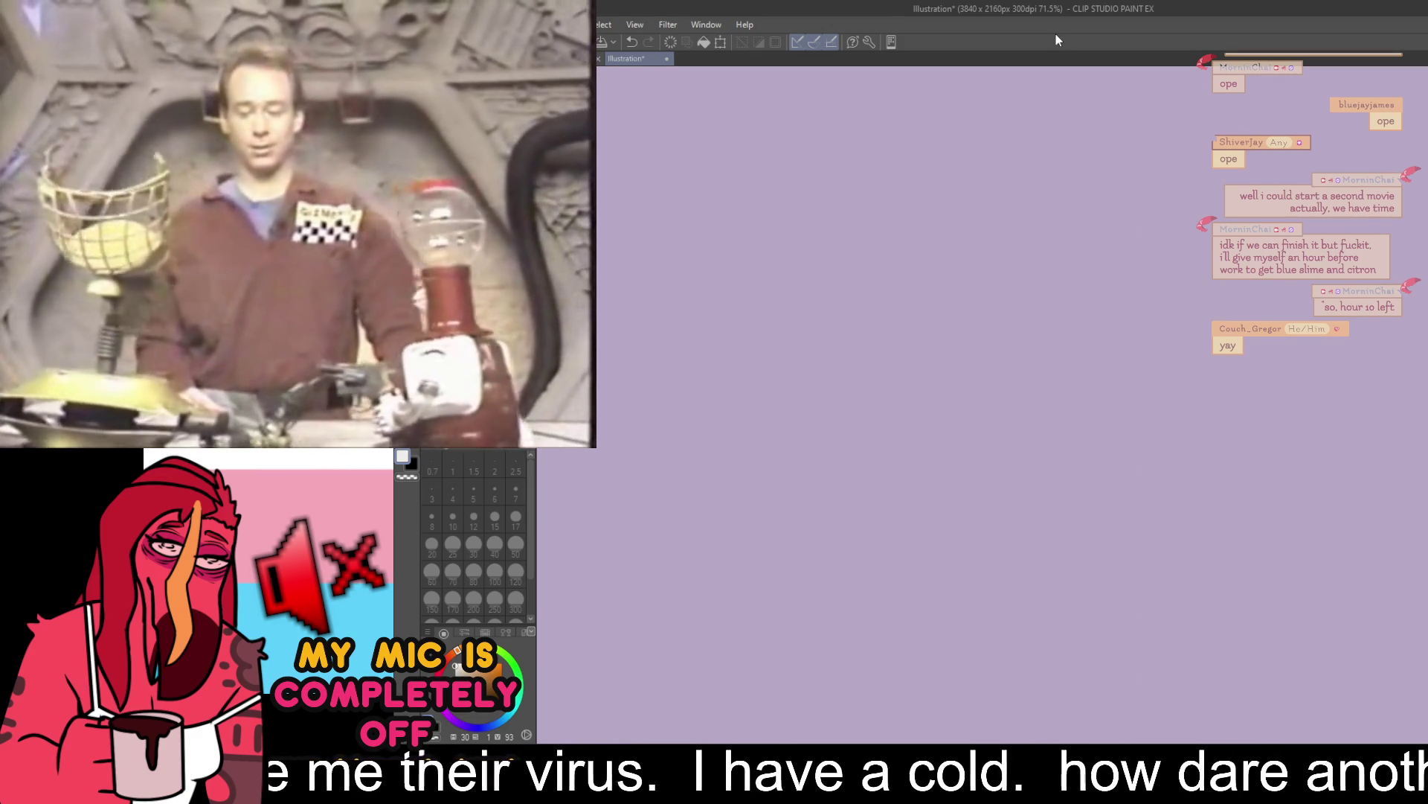
# - Make black the drawing colour and reduce the pen size to 6
pyautogui.scroll(-2, 953, 439)
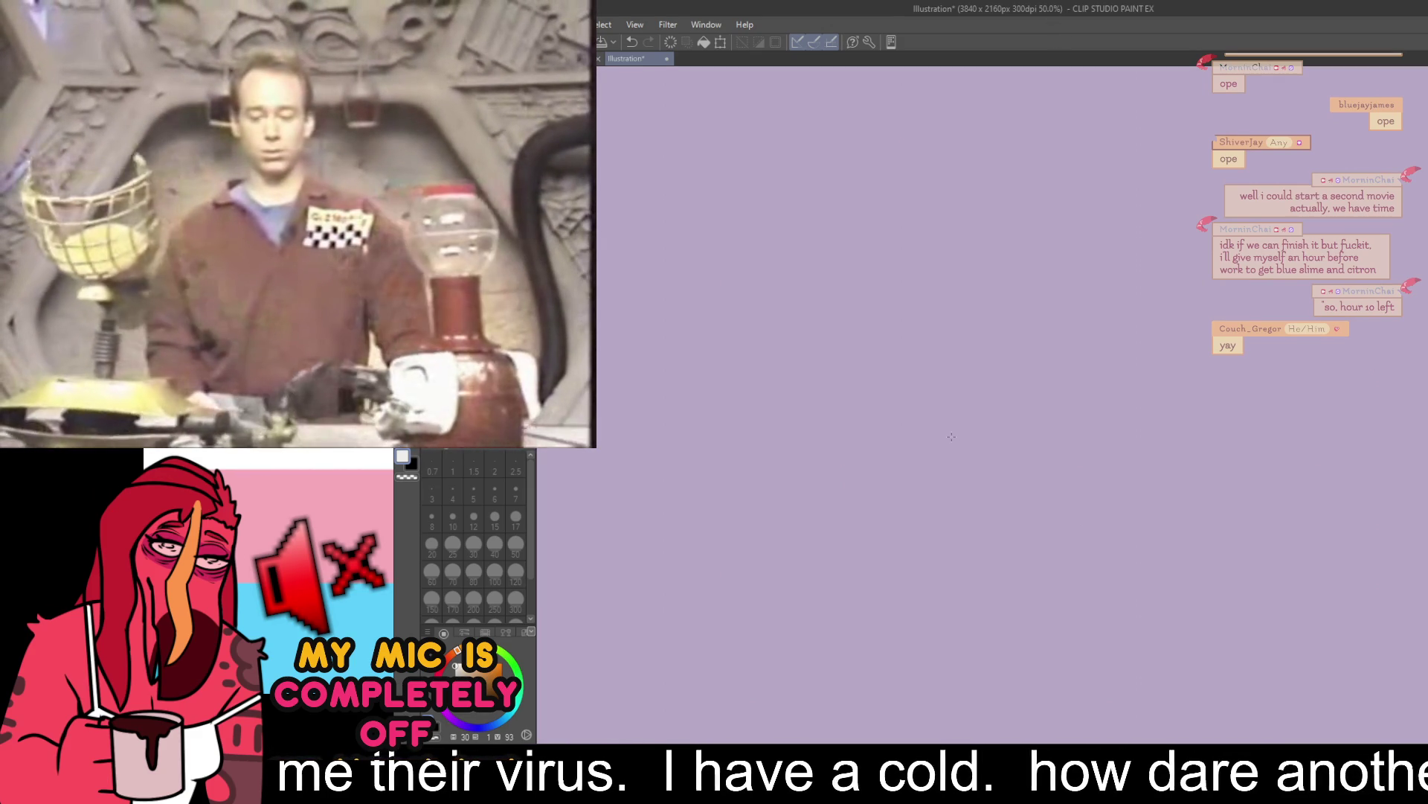
pyautogui.press('x')
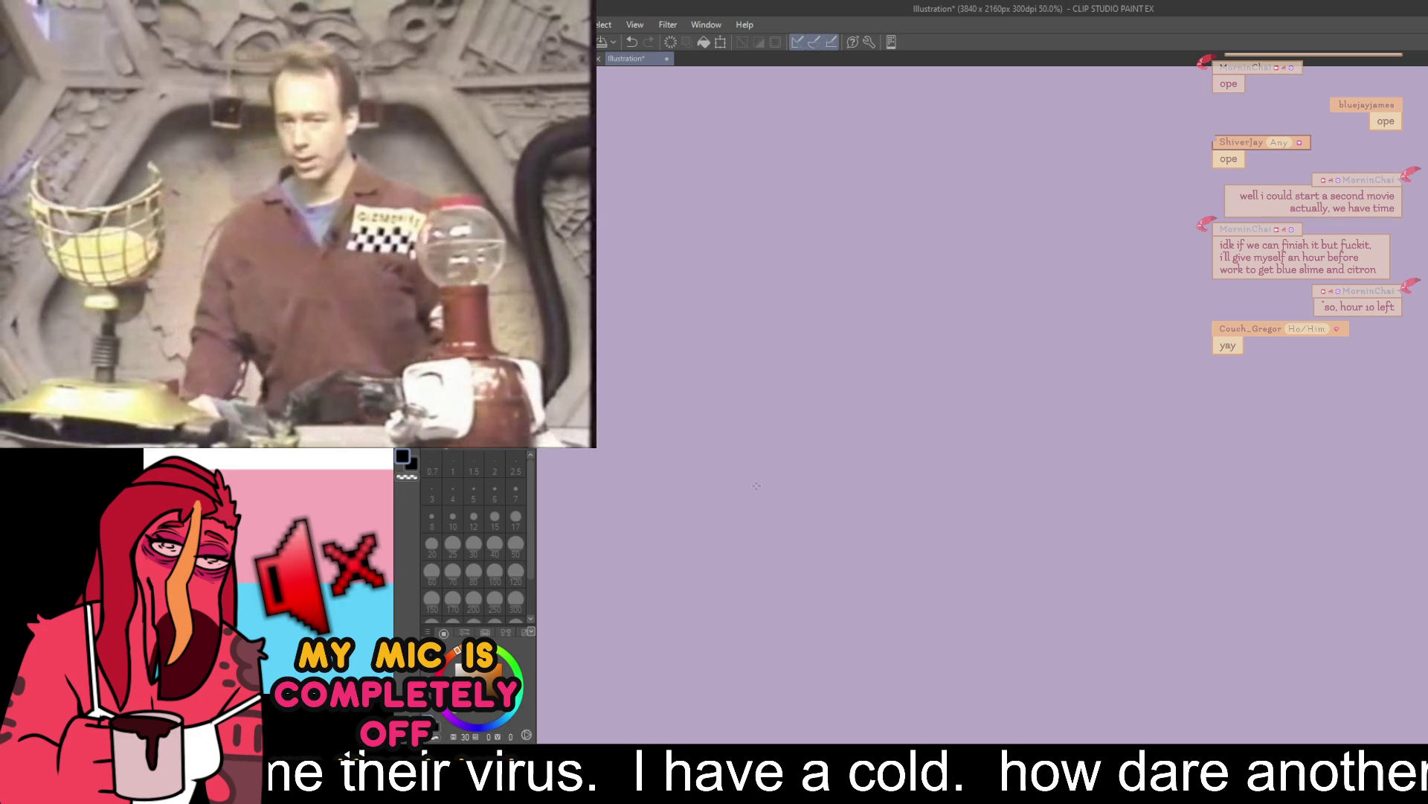
pyautogui.moveTo(931, 398); pyautogui.dragTo(985, 550)
pyautogui.hotkey('ctrl', 'z')
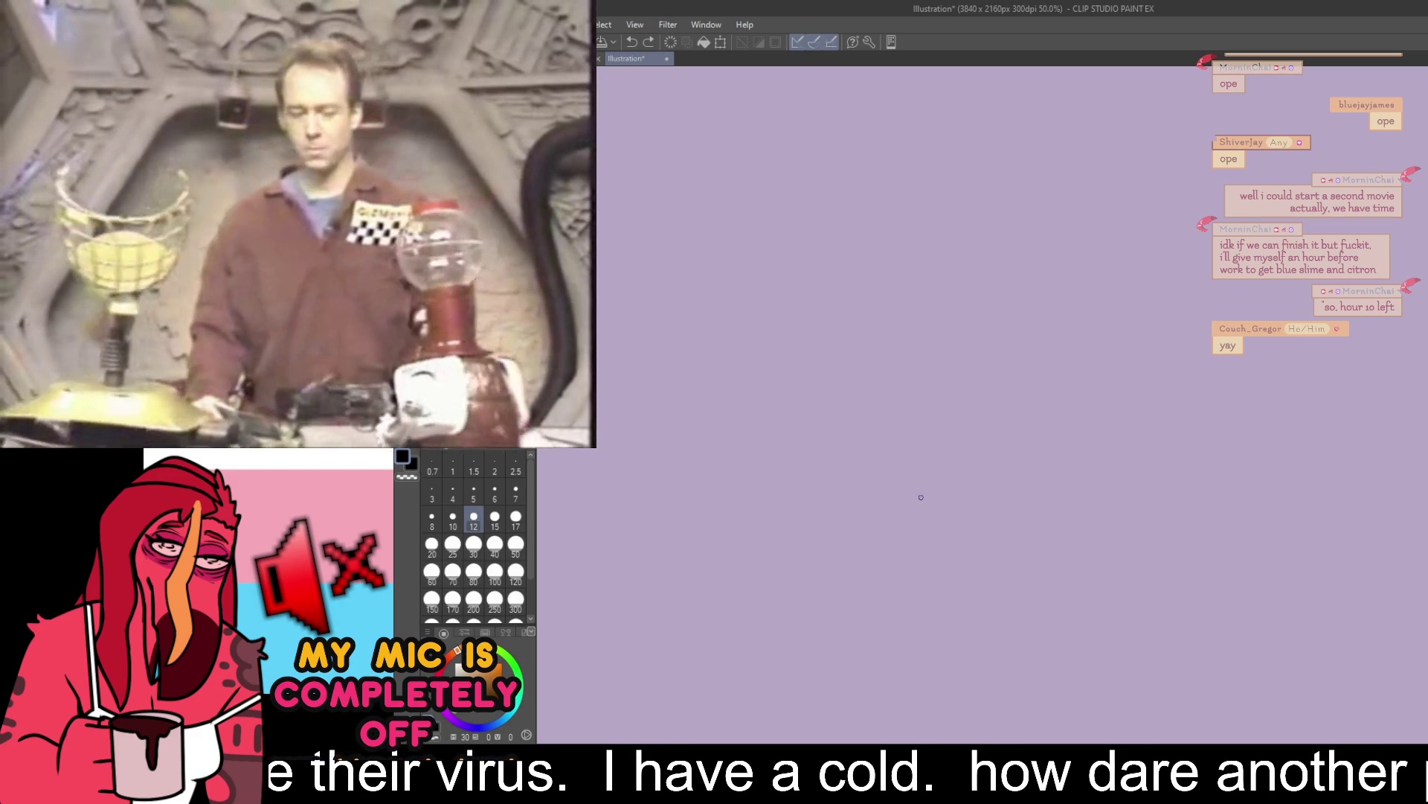
pyautogui.press('[')
pyautogui.press('[')
pyautogui.press('[')
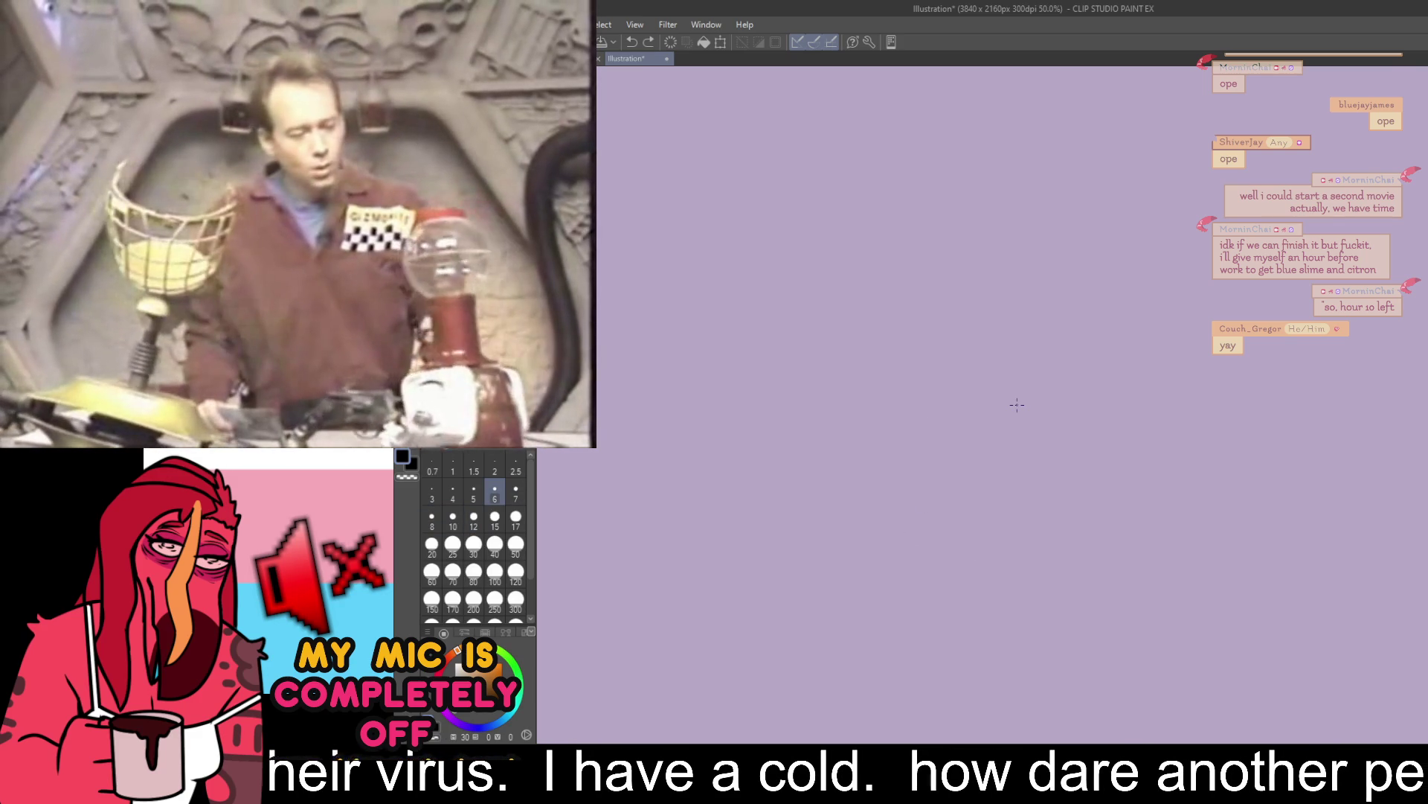
# - At 33.3% zoom, sketch a small head circle near the canvas top
pyautogui.hotkey('ctrl', '-')
pyautogui.moveTo(880, 277); pyautogui.dragTo(1082, 302)
pyautogui.hotkey('ctrl', '+')
pyautogui.moveTo(982, 251)
pyautogui.mouseDown()
pyautogui.moveTo(975, 267)
pyautogui.moveTo(990, 250)
pyautogui.moveTo(1004, 280)
pyautogui.moveTo(976, 297)
pyautogui.mouseUp()
pyautogui.hotkey('ctrl', 'z')
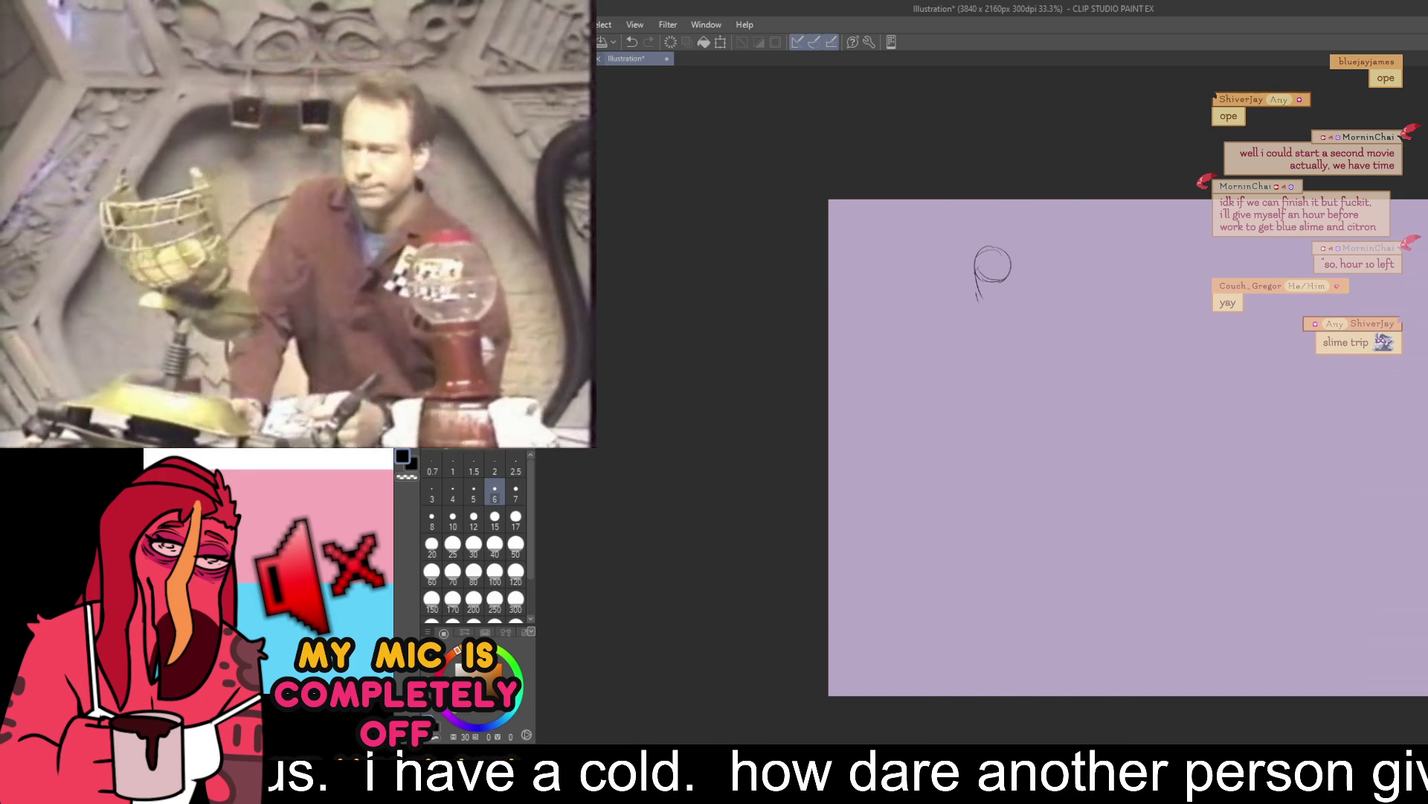
# - Split the view with october2025pinups beside the sketch, zoomed out to 14.8% and narrowed
pyautogui.click(577, 58)
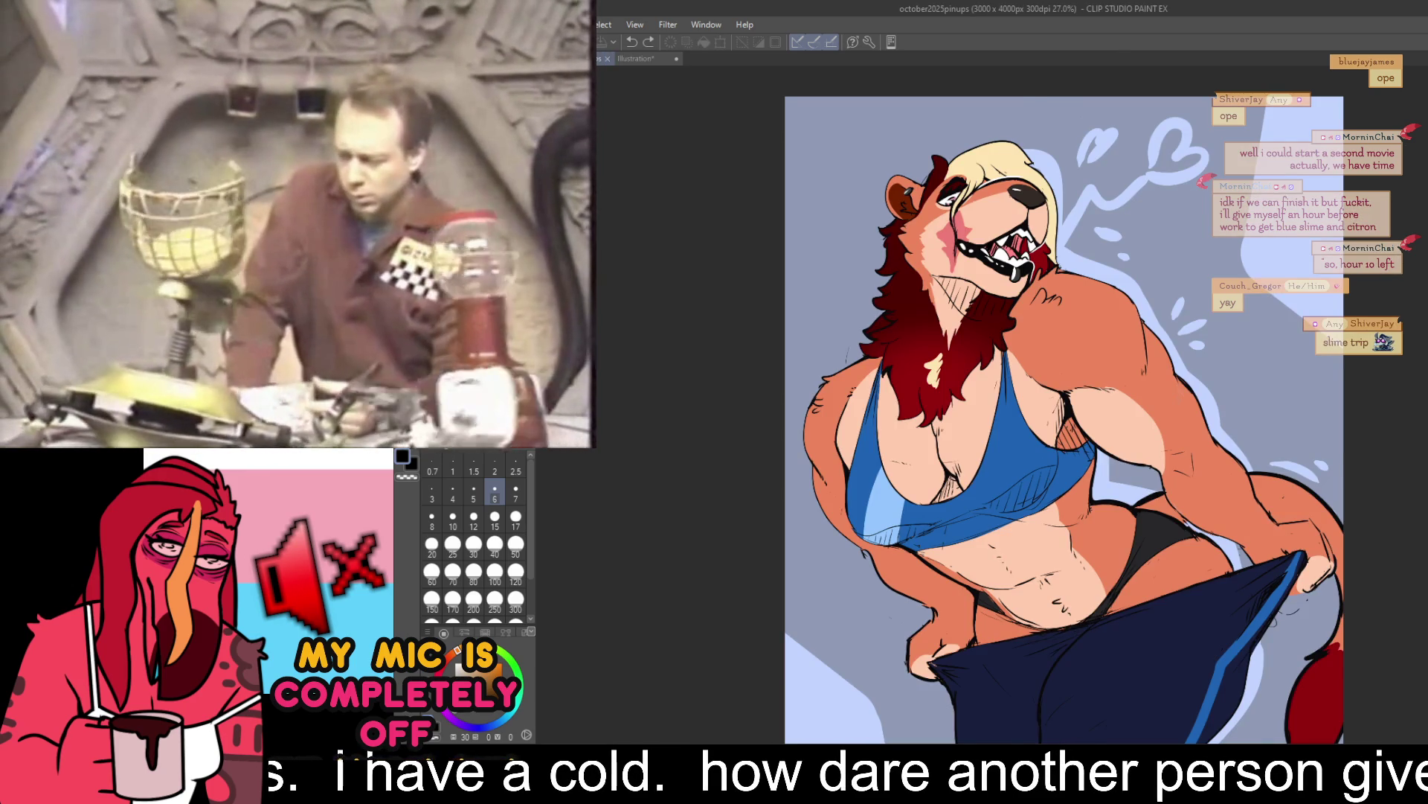
pyautogui.moveTo(577, 58); pyautogui.dragTo(1135, 351)
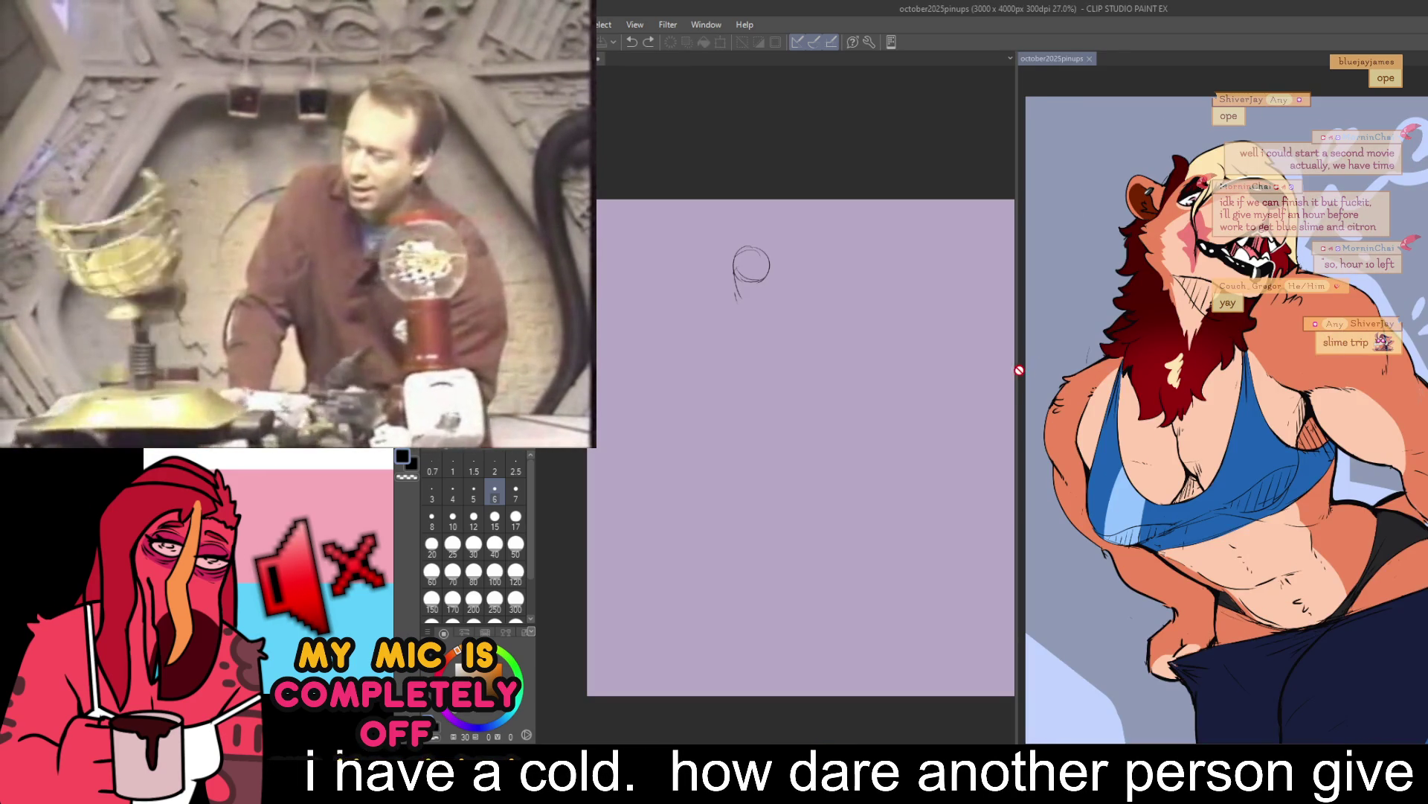
pyautogui.moveTo(1016, 377)
pyautogui.mouseDown()
pyautogui.moveTo(1402, 387)
pyautogui.moveTo(1244, 396)
pyautogui.mouseUp()
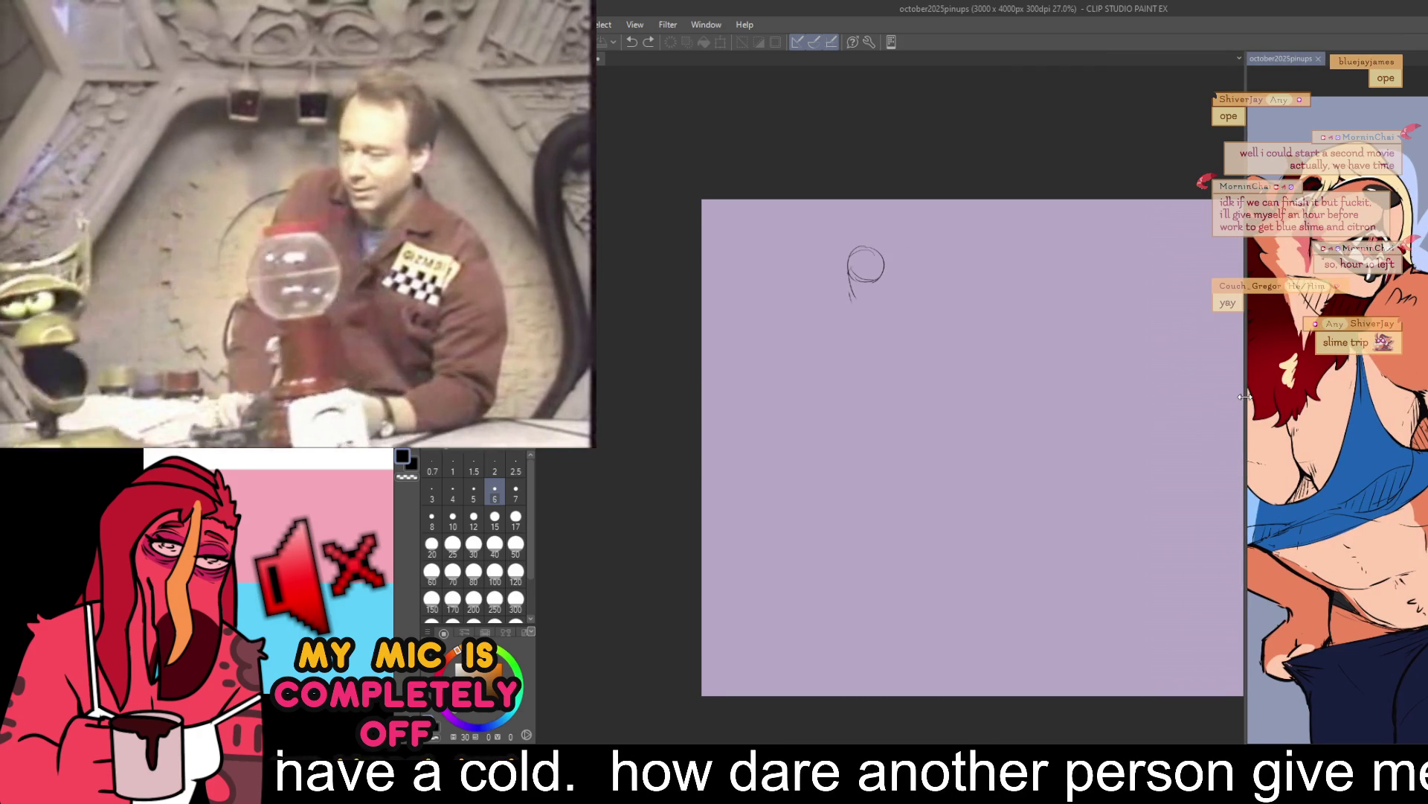
pyautogui.scroll(-3, 1342, 387)
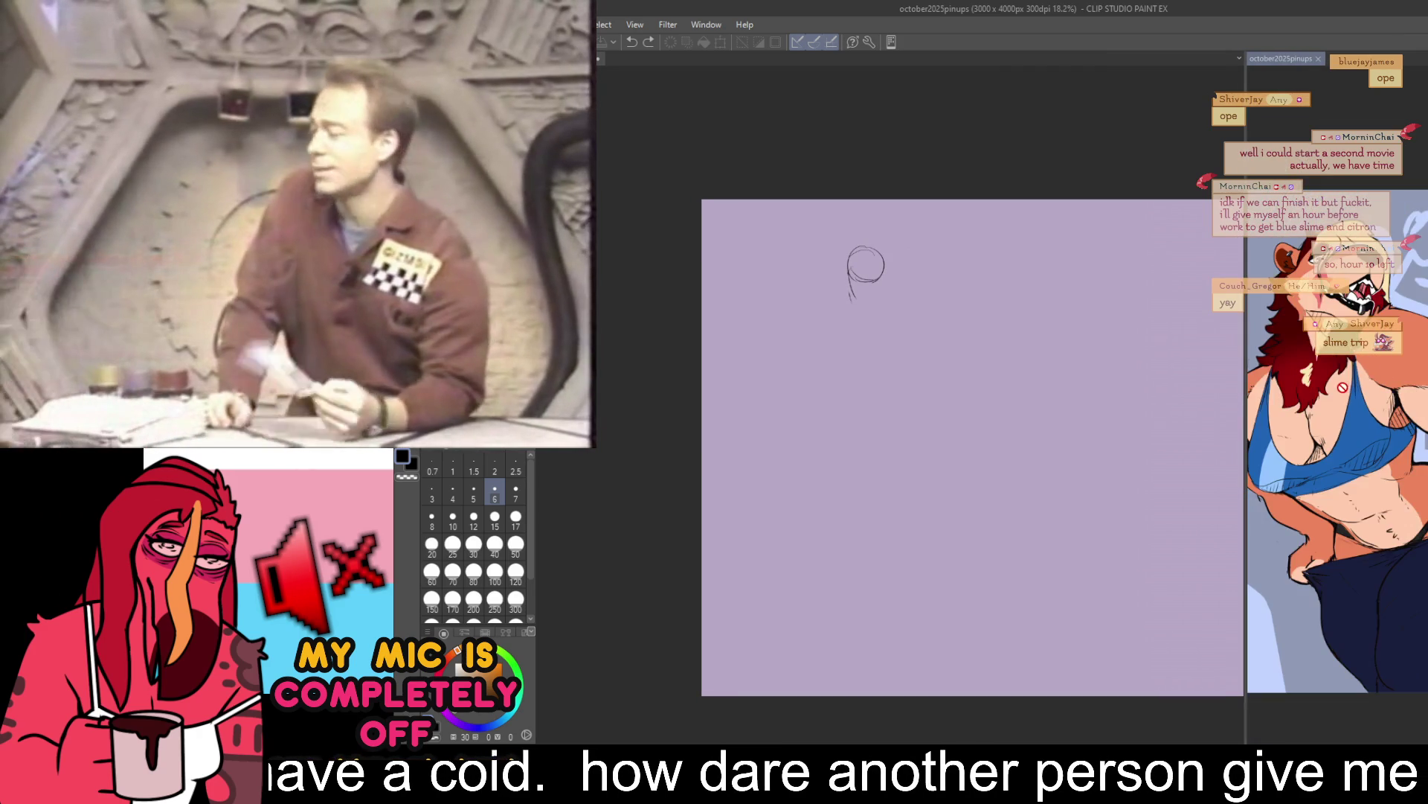
pyautogui.scroll(-2, 1342, 387)
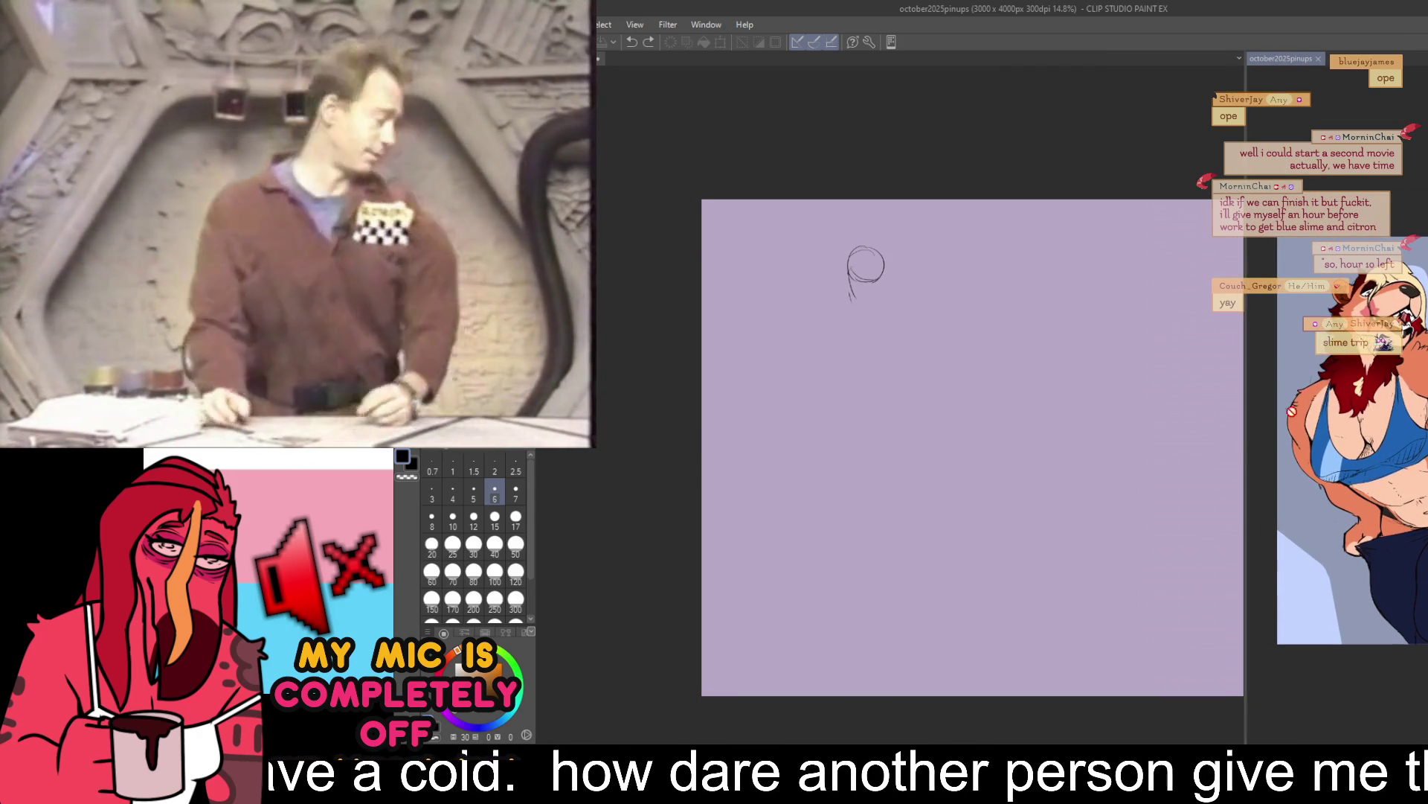
pyautogui.moveTo(1243, 426); pyautogui.dragTo(1308, 423)
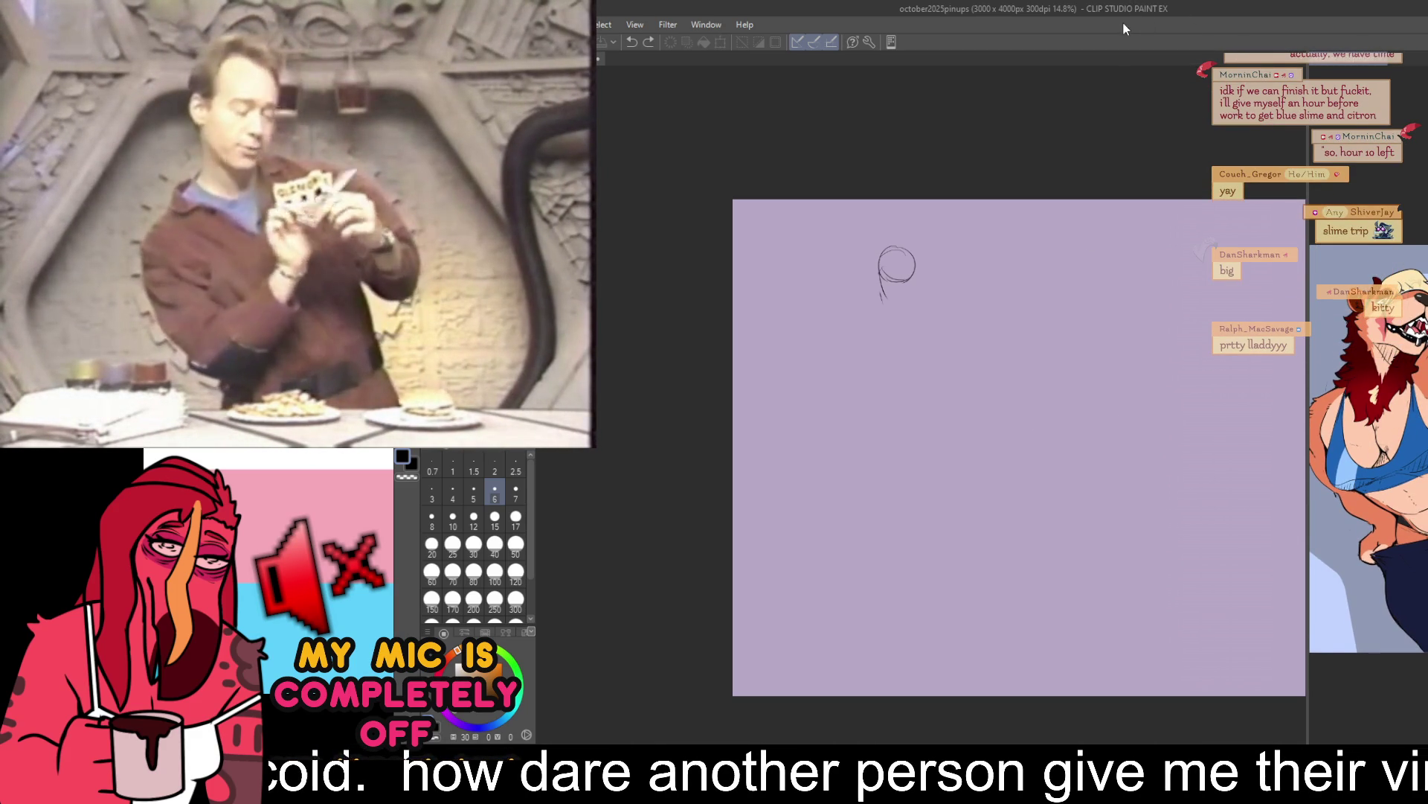
# - Return to the Illustration sketch and start the right shoulder line below the head
pyautogui.press('e')
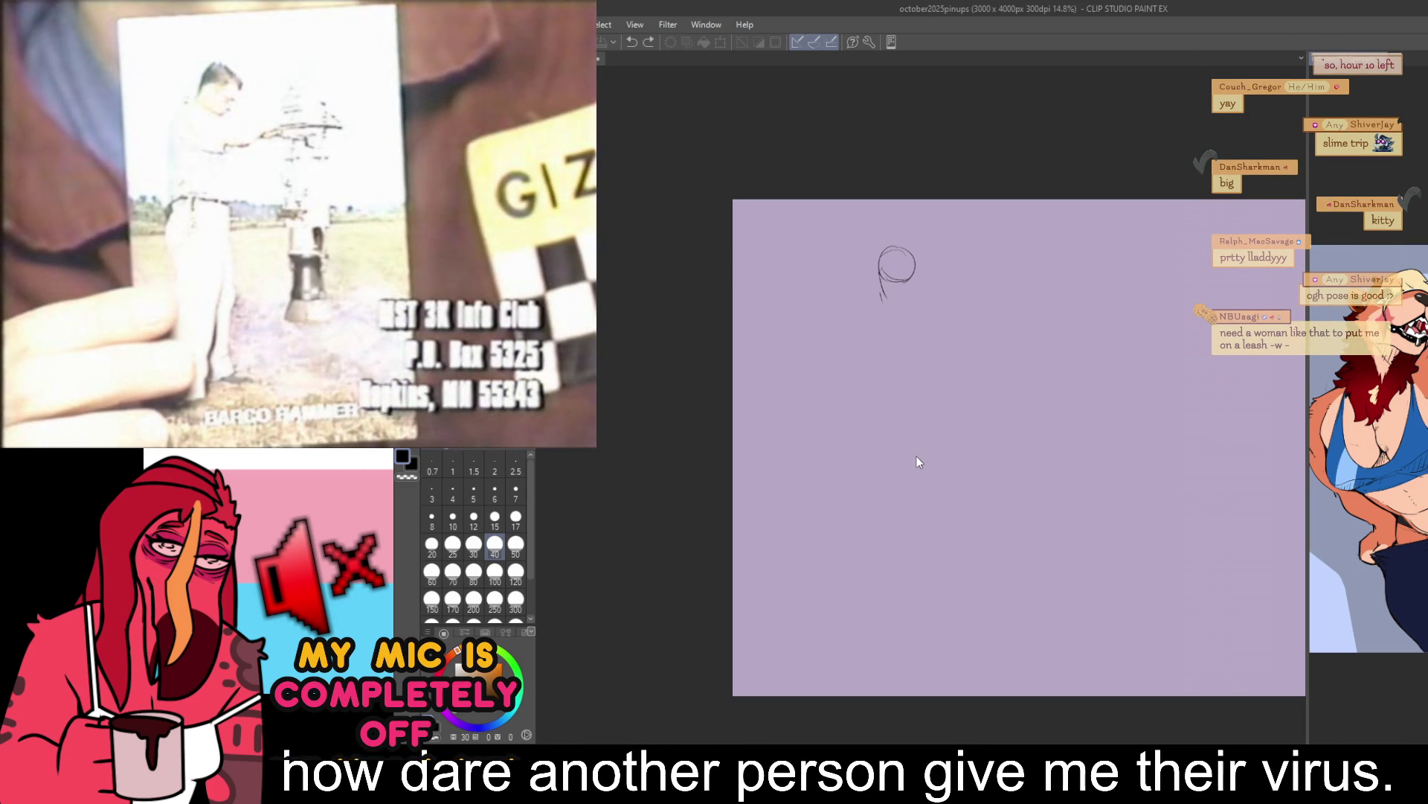
pyautogui.hotkey('ctrl', 'Tab')
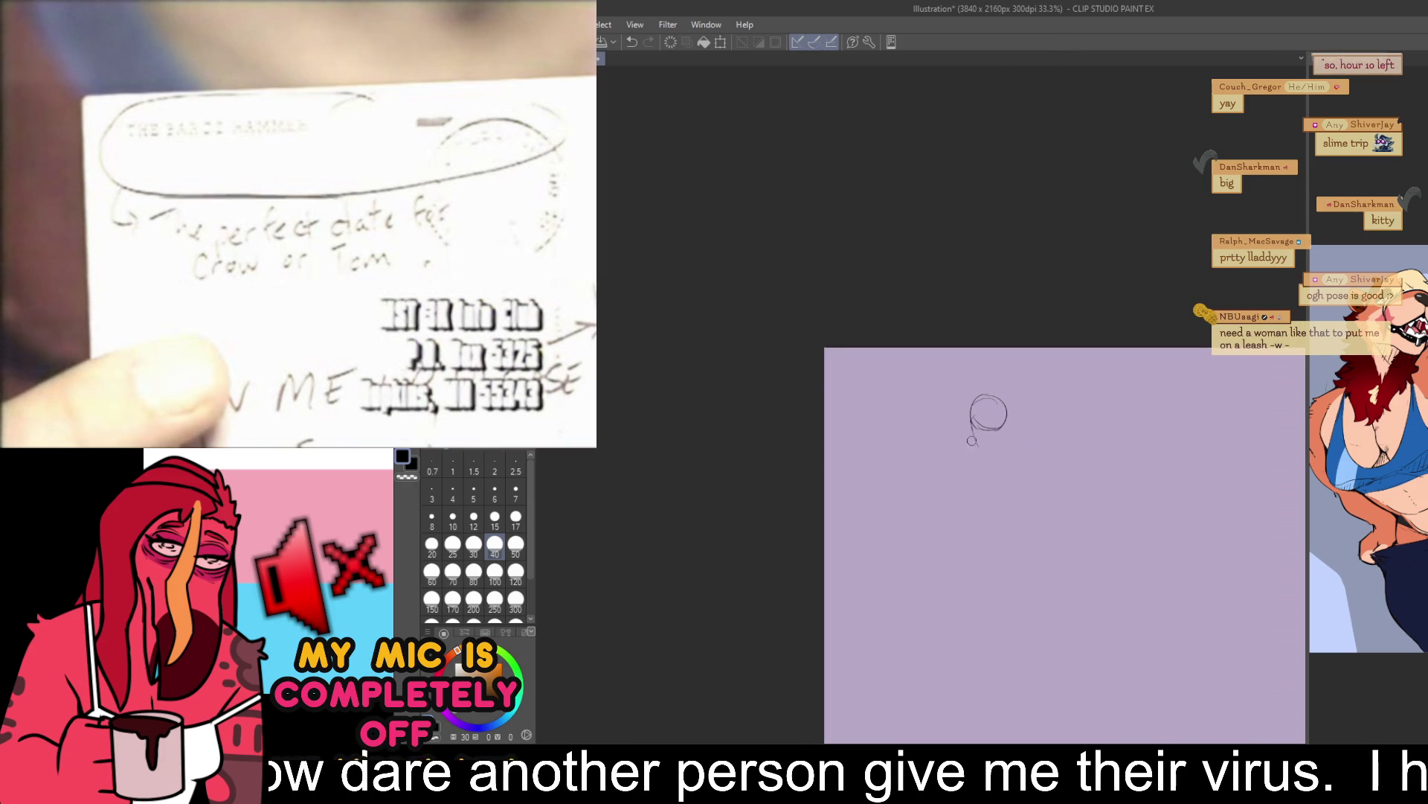
pyautogui.moveTo(957, 409)
pyautogui.mouseDown()
pyautogui.moveTo(964, 381)
pyautogui.moveTo(1016, 423)
pyautogui.moveTo(956, 431)
pyautogui.moveTo(1040, 426)
pyautogui.moveTo(952, 431)
pyautogui.moveTo(924, 454)
pyautogui.moveTo(955, 437)
pyautogui.moveTo(1059, 439)
pyautogui.moveTo(965, 427)
pyautogui.mouseUp()
pyautogui.press('p')
pyautogui.press('e')
pyautogui.press('p')
pyautogui.press('e')
pyautogui.moveTo(976, 411); pyautogui.dragTo(953, 474)
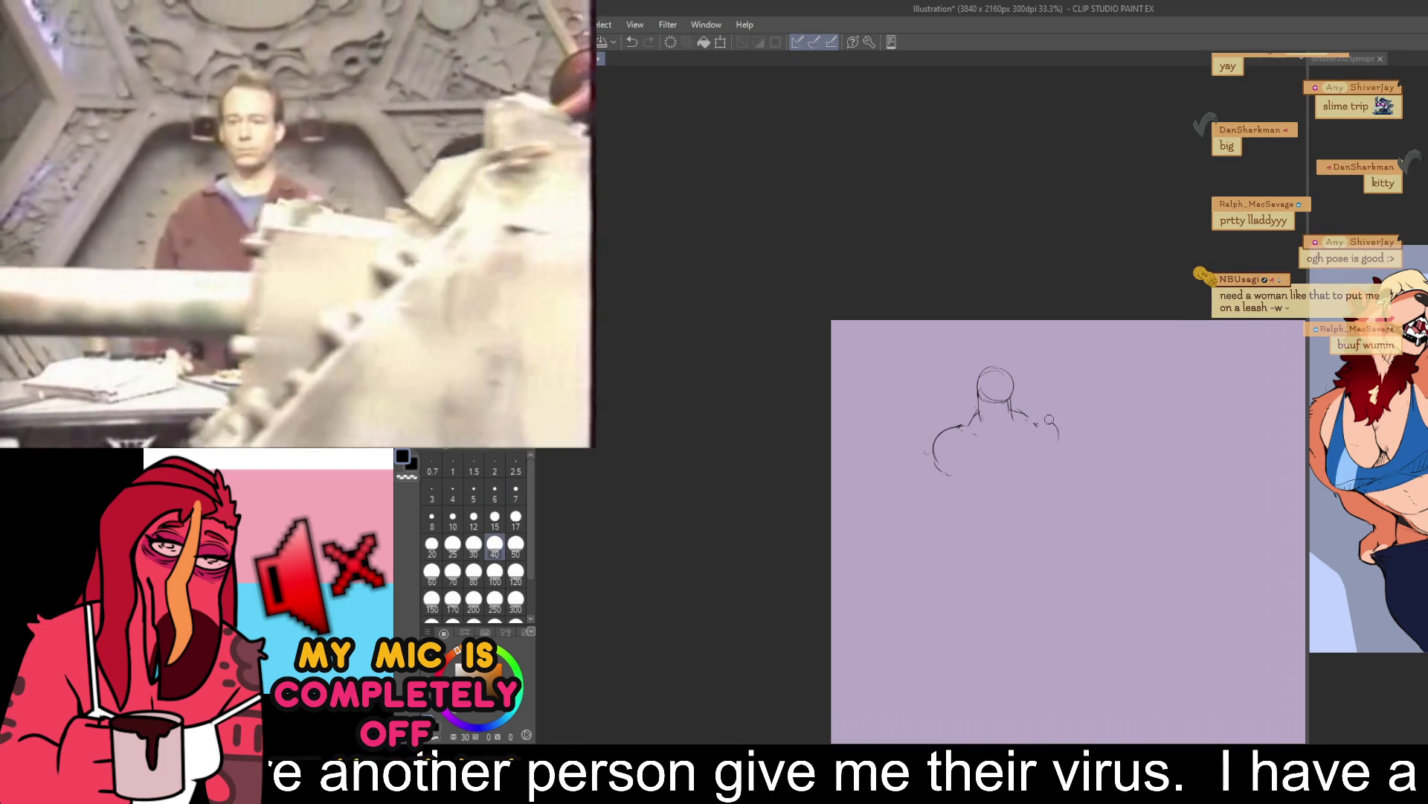
pyautogui.press('p')
# - Draw the neck strokes and both shoulder outlines, redoing the short right-shoulder stroke
pyautogui.moveTo(1086, 407); pyautogui.dragTo(1083, 383)
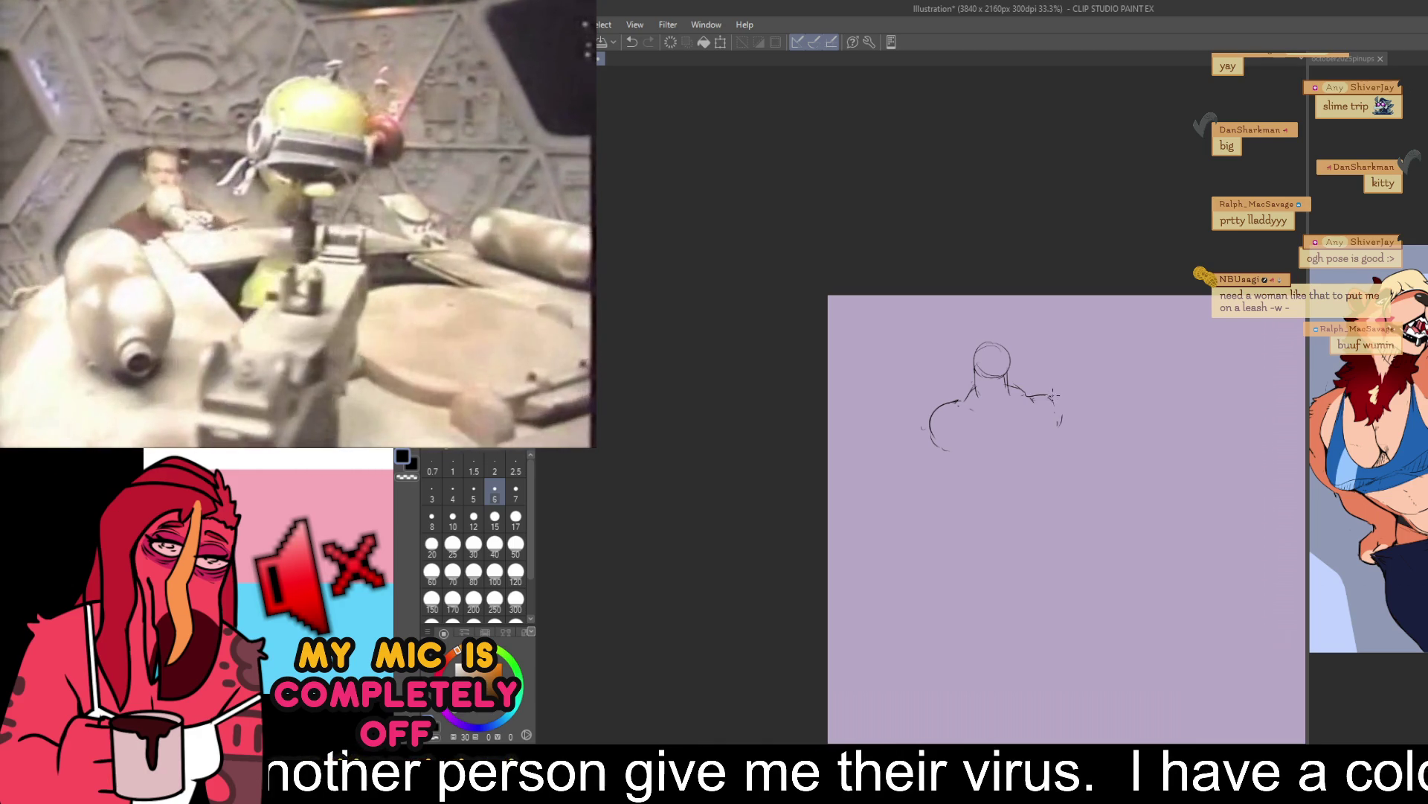
pyautogui.hotkey('ctrl', 'z')
pyautogui.moveTo(1045, 392)
pyautogui.mouseDown()
pyautogui.moveTo(1062, 430)
pyautogui.moveTo(1018, 387)
pyautogui.mouseUp()
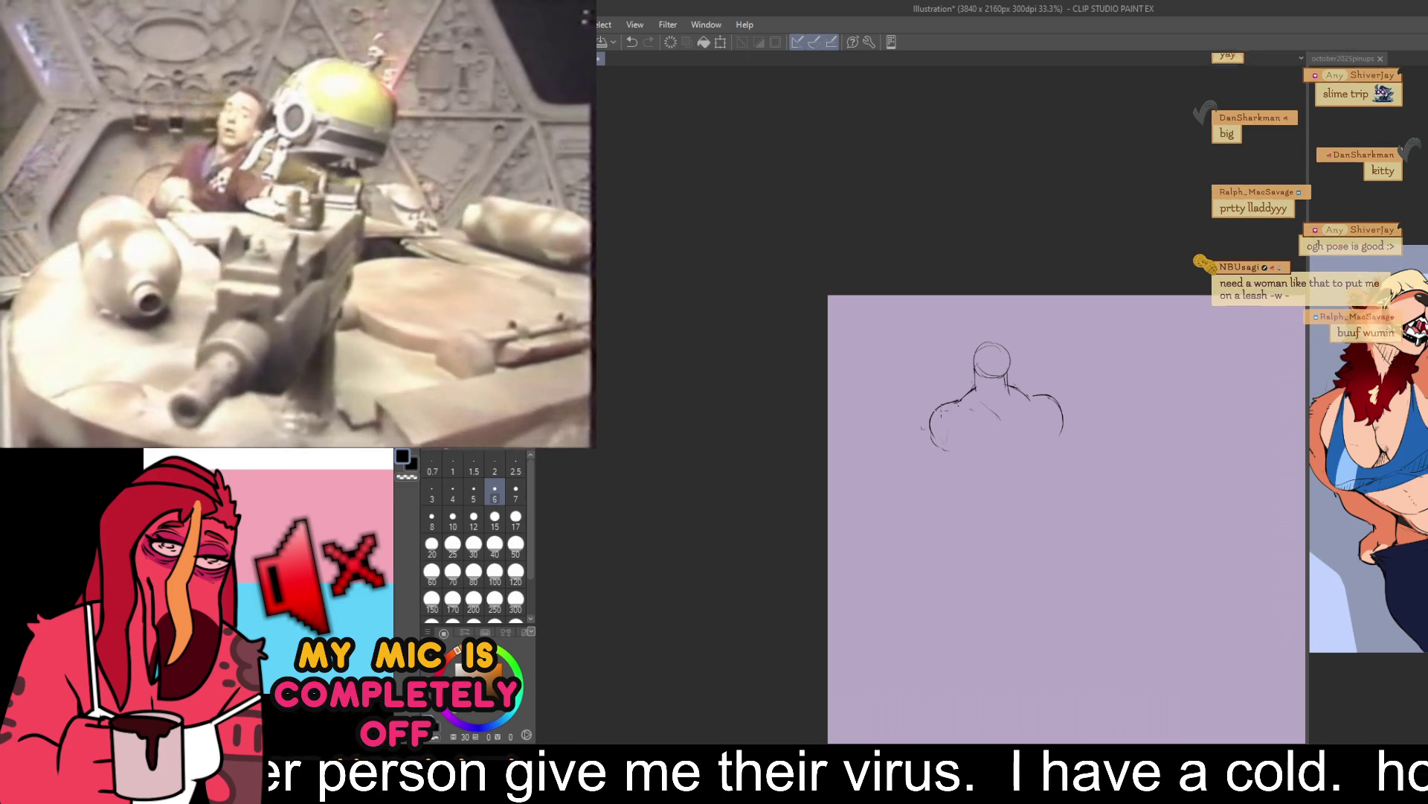
pyautogui.moveTo(939, 401); pyautogui.dragTo(931, 446)
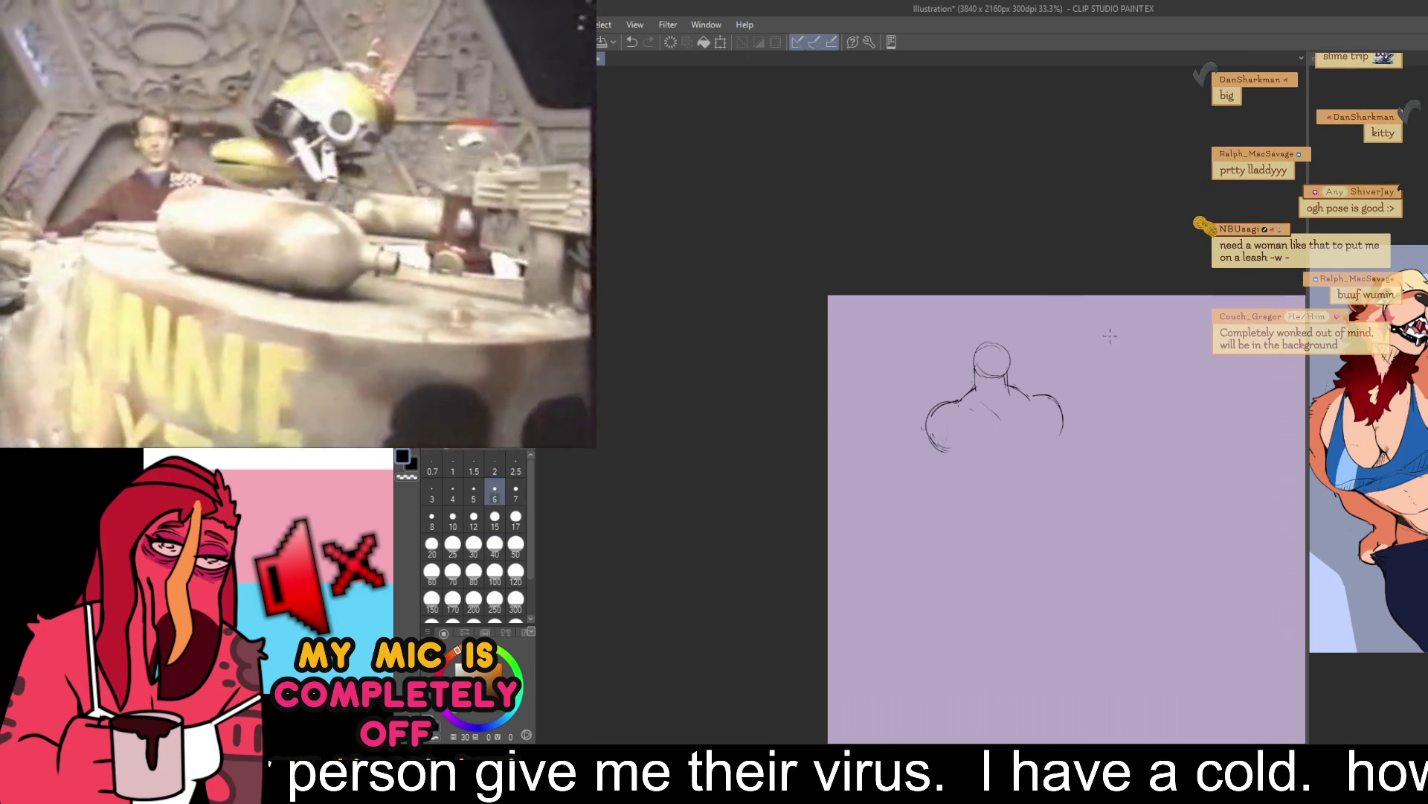
pyautogui.scroll(-3, 1158, 343)
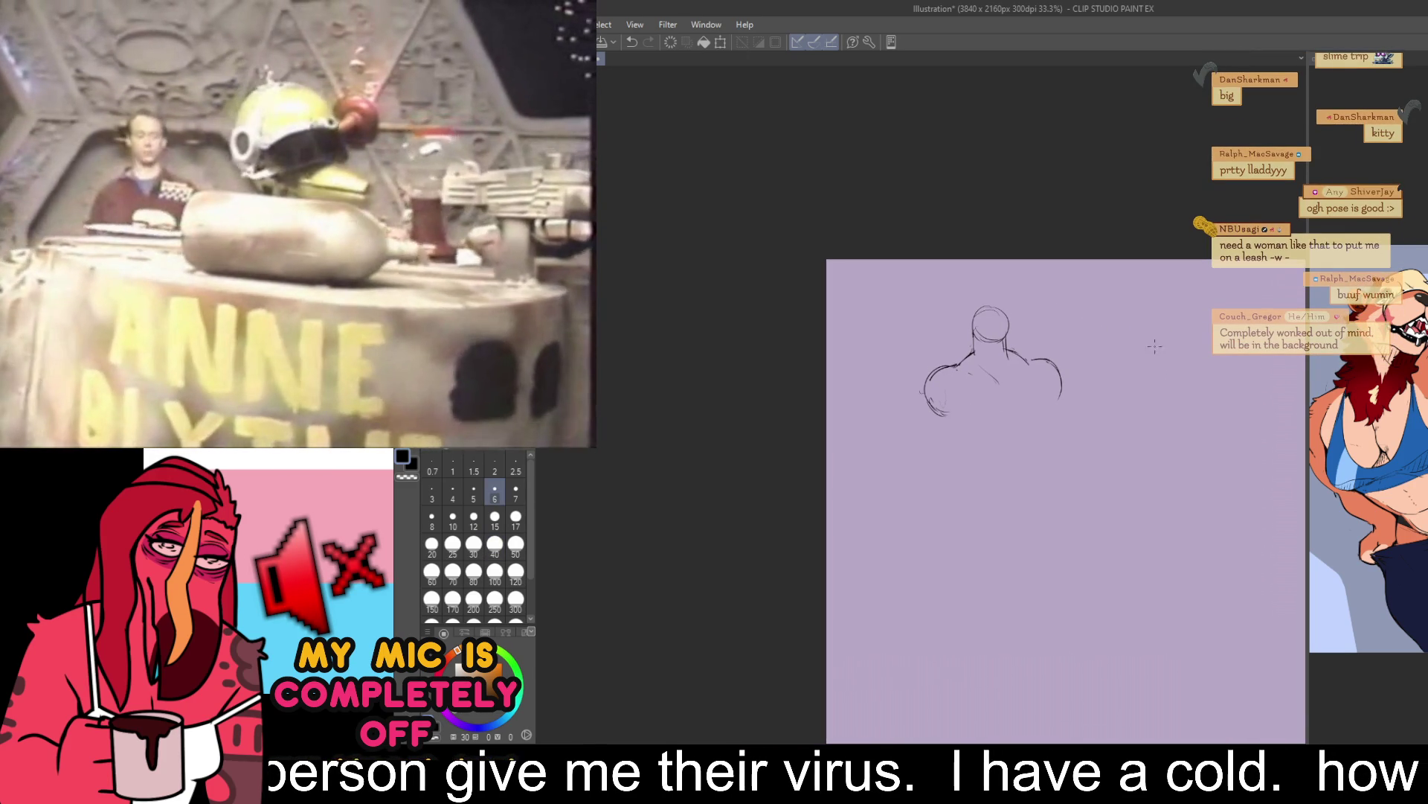
pyautogui.moveTo(941, 418); pyautogui.dragTo(992, 449)
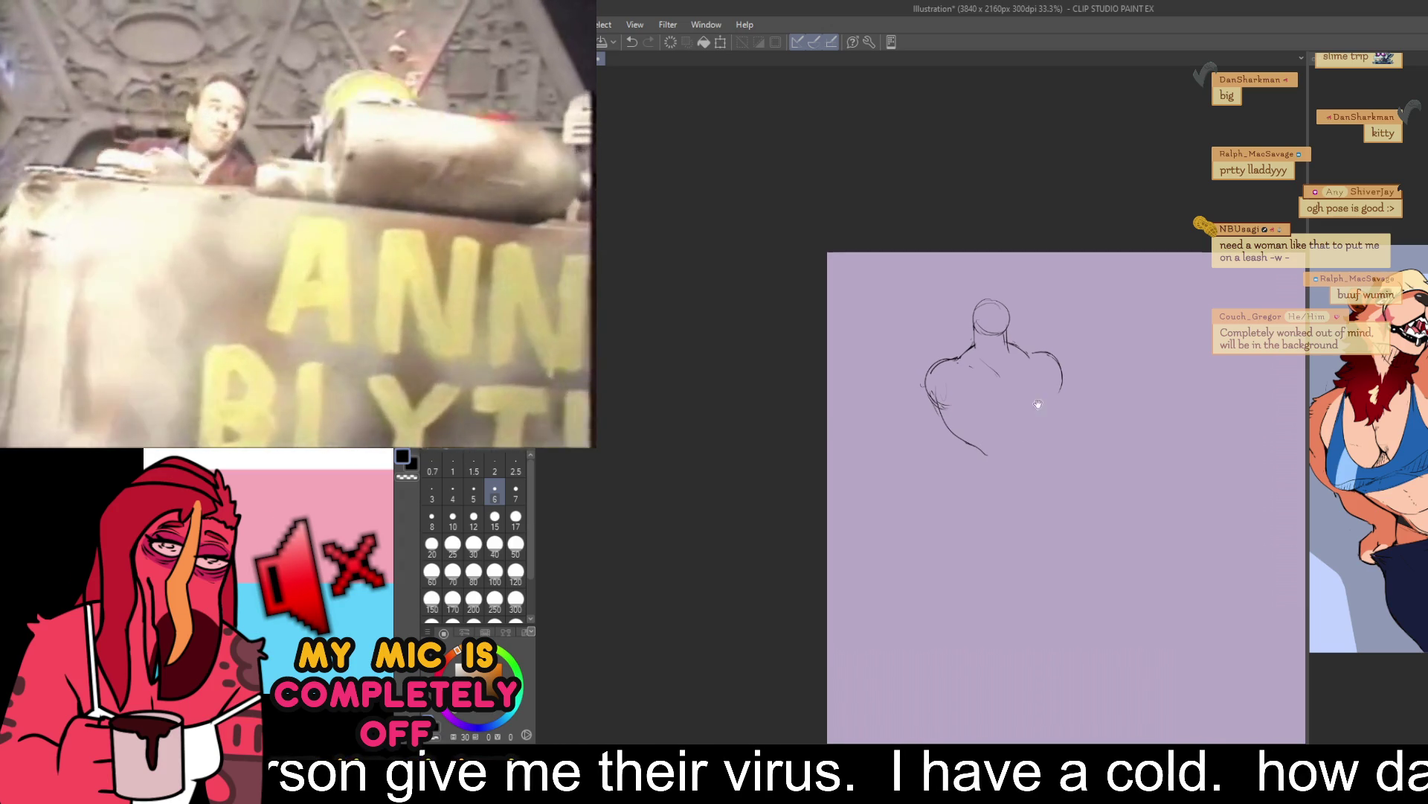
pyautogui.moveTo(1058, 381)
pyautogui.mouseDown()
pyautogui.moveTo(1031, 447)
pyautogui.moveTo(980, 457)
pyautogui.mouseUp()
# - Rough in both sides of the torso and a curved chest line across it
pyautogui.hotkey('ctrl', 'z')
pyautogui.moveTo(941, 411); pyautogui.dragTo(992, 470)
pyautogui.moveTo(1041, 424); pyautogui.dragTo(1046, 486)
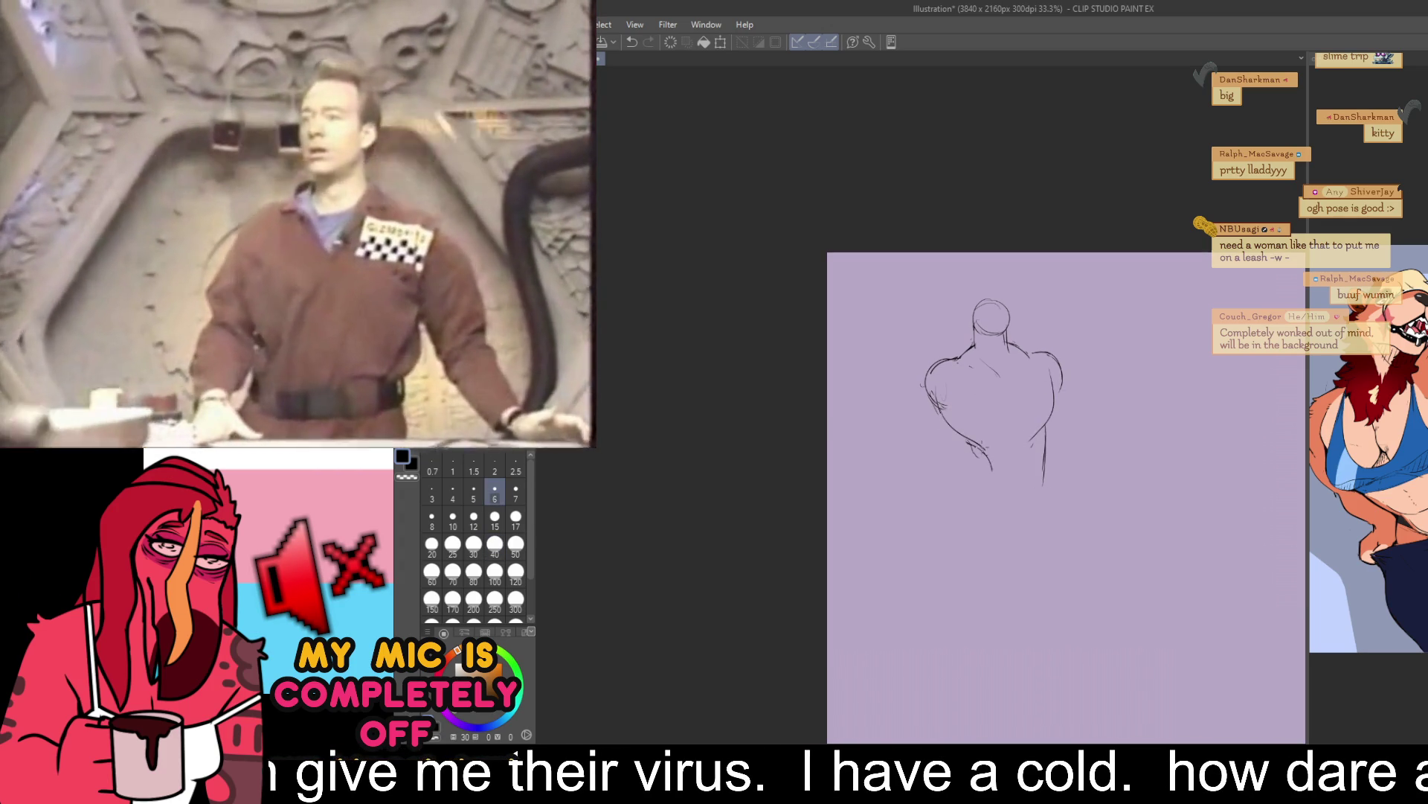
pyautogui.moveTo(978, 444); pyautogui.dragTo(984, 465)
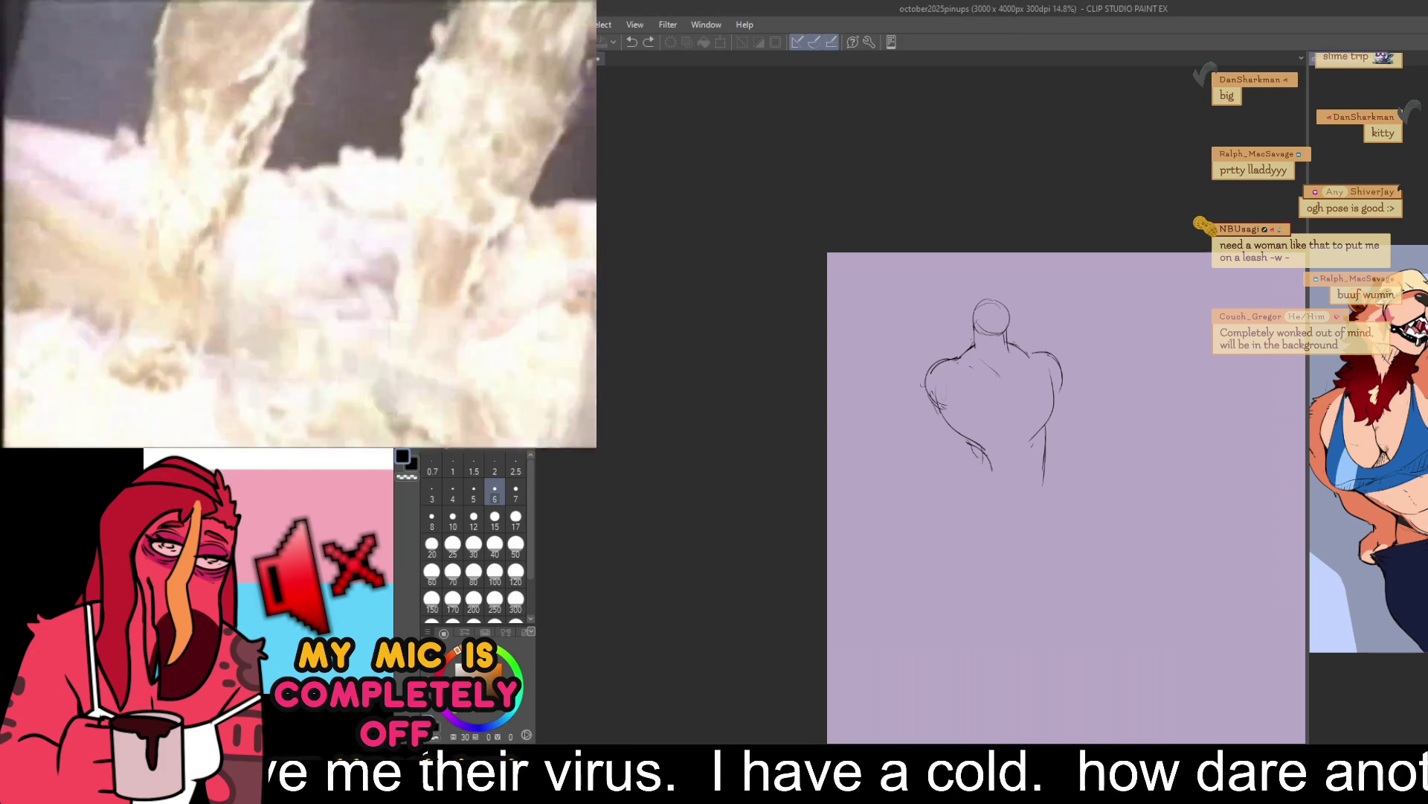
pyautogui.moveTo(939, 419); pyautogui.dragTo(1032, 398)
# - Select the area around the head and confirm its Free Transform reshape
pyautogui.moveTo(1044, 362); pyautogui.dragTo(1050, 381)
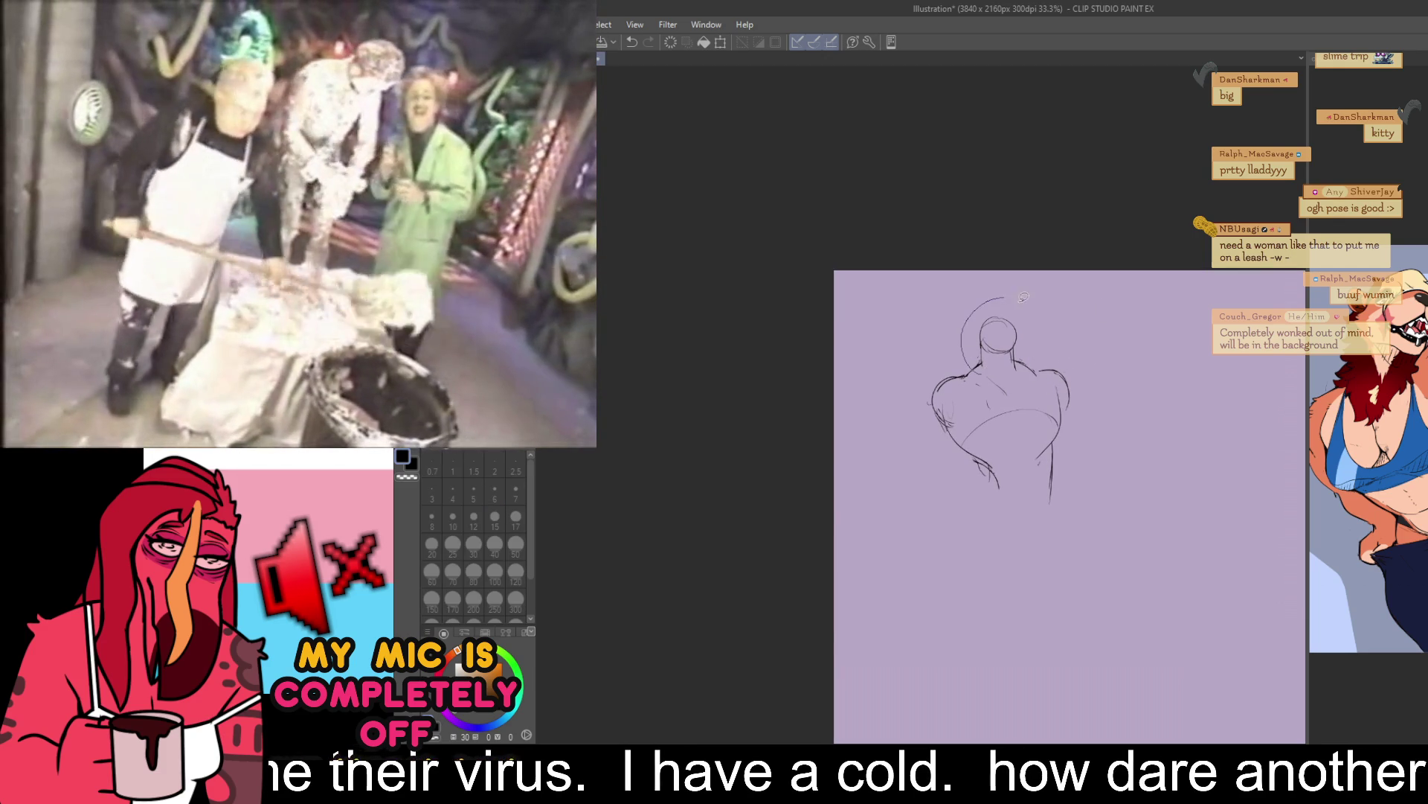
pyautogui.moveTo(1038, 371); pyautogui.dragTo(1042, 385)
pyautogui.hotkey('ctrl', 't')
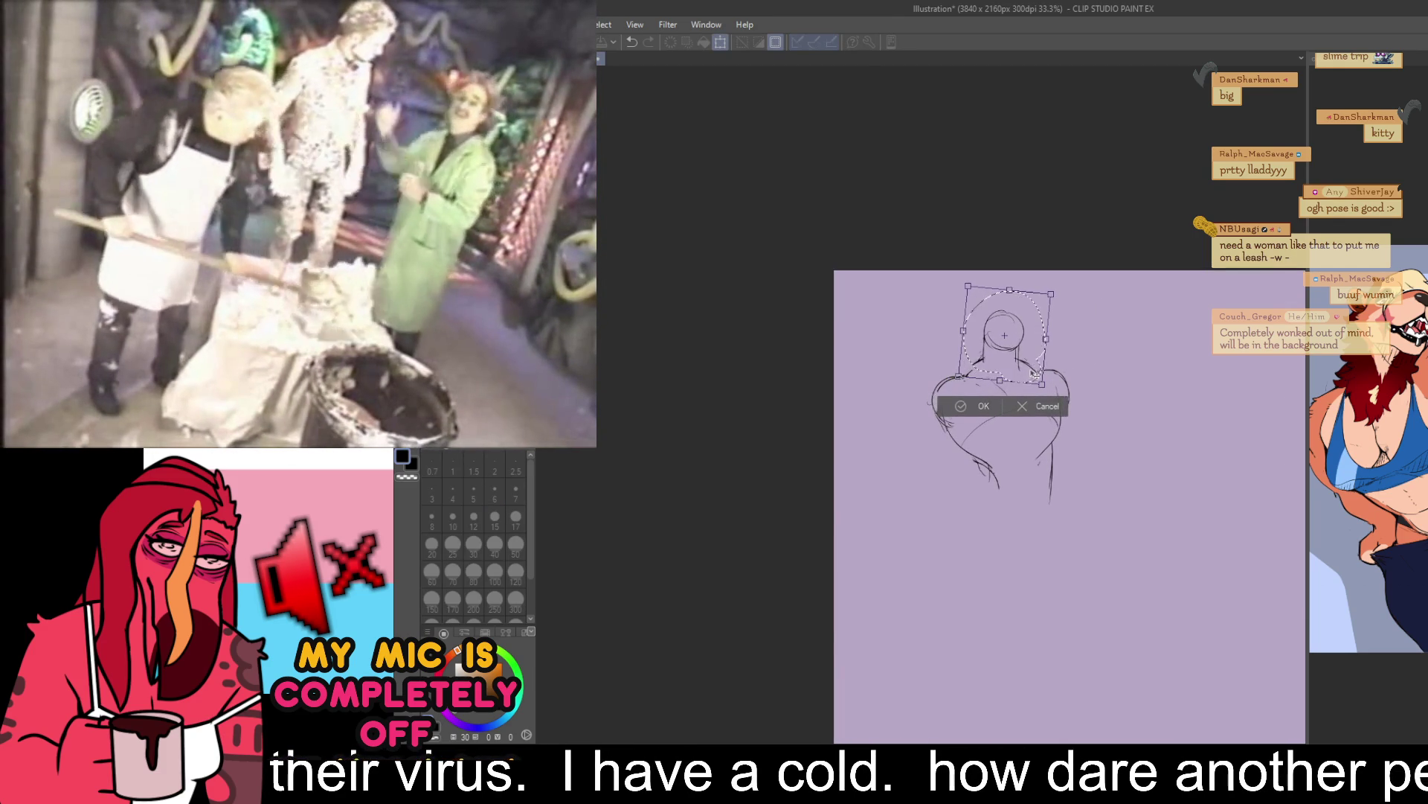
pyautogui.press('Return')
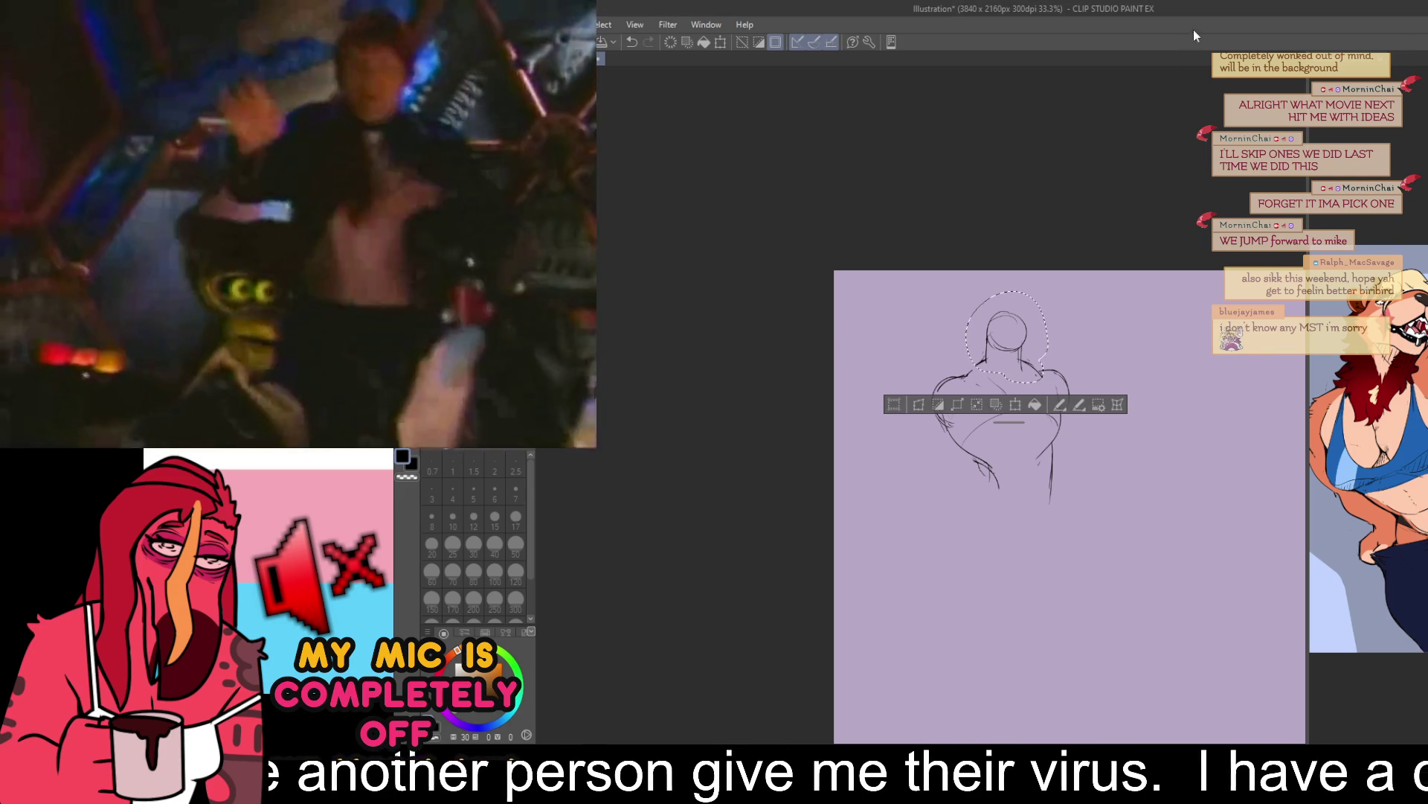
# - Drop the head selection and lasso the whole figure sketch with freehand selection
pyautogui.hotkey('ctrl', 'd')
pyautogui.press('p')
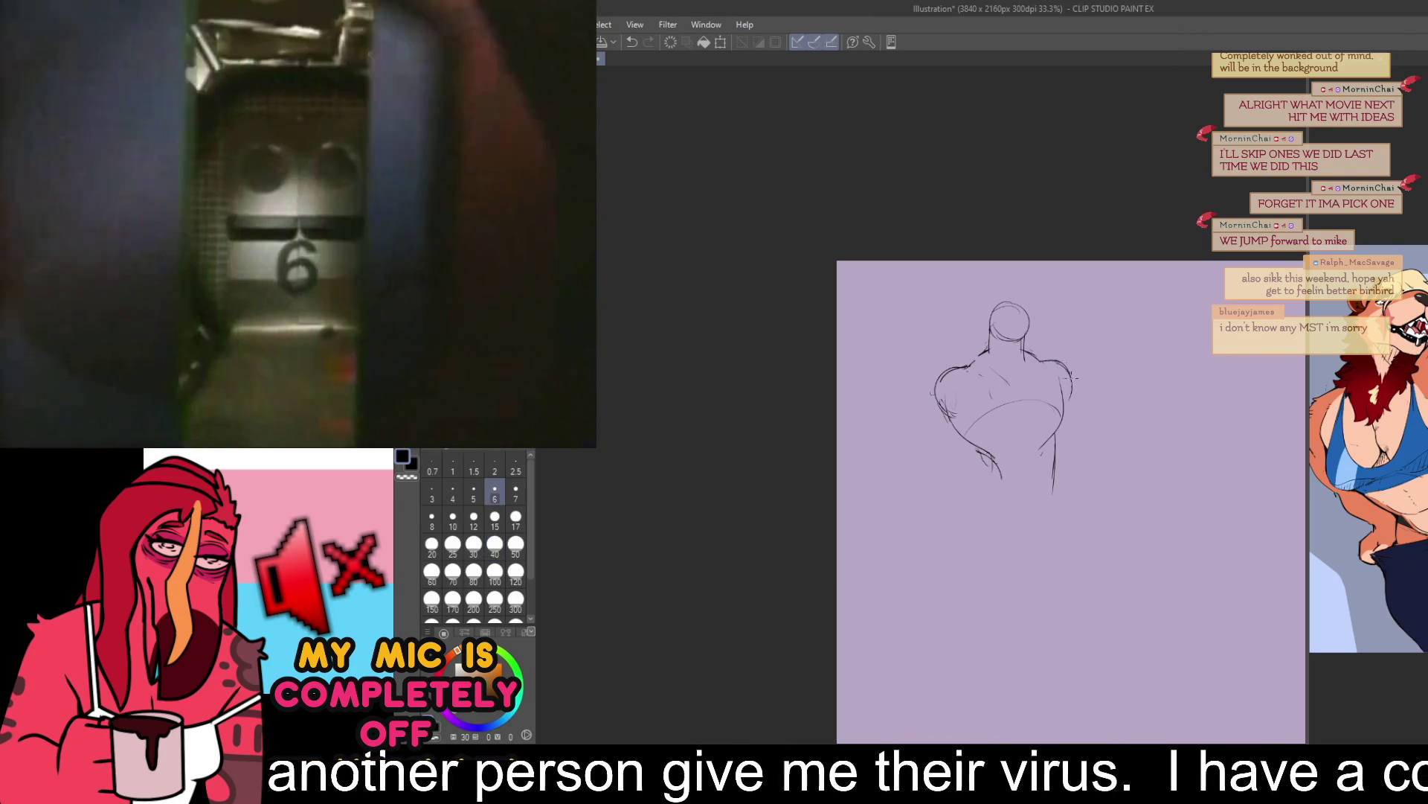
pyautogui.press('g')
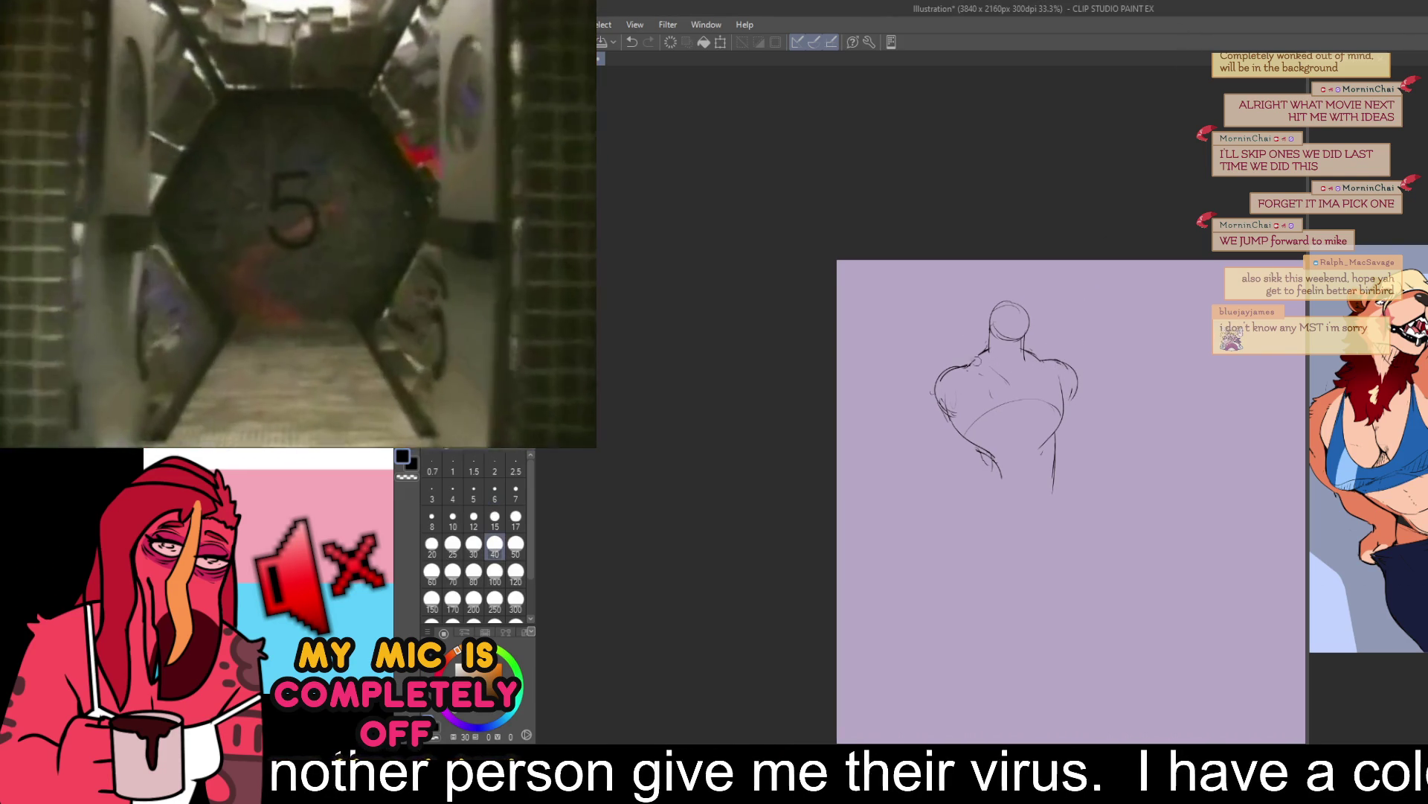
pyautogui.moveTo(976, 367)
pyautogui.mouseDown()
pyautogui.moveTo(1060, 535)
pyautogui.moveTo(1109, 349)
pyautogui.moveTo(971, 364)
pyautogui.mouseUp()
pyautogui.click(1193, 332)
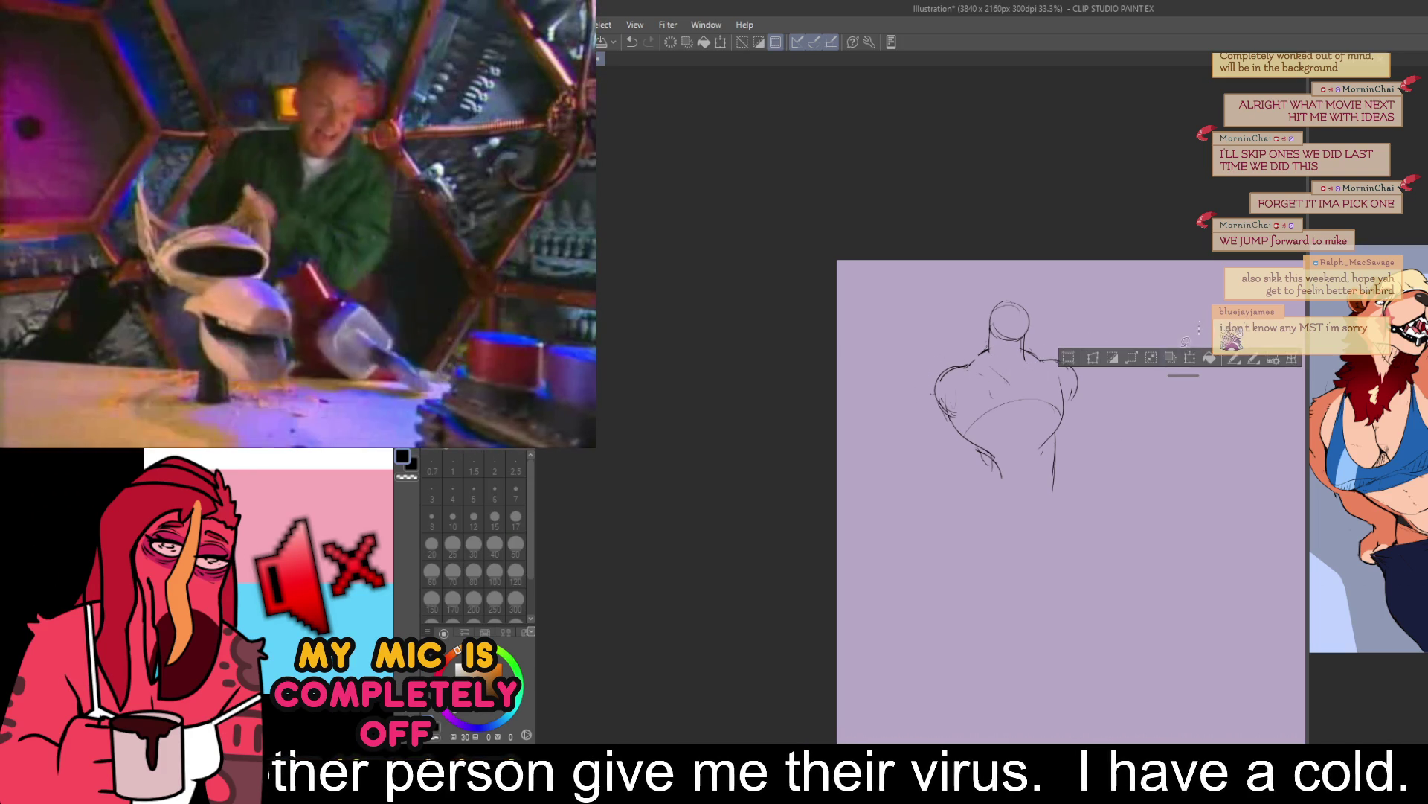
pyautogui.moveTo(1133, 383)
pyautogui.mouseDown()
pyautogui.moveTo(1116, 350)
pyautogui.moveTo(1118, 417)
pyautogui.mouseUp()
# - Rotate the figure sketch slightly with Free Transform, commit it and deselect
pyautogui.hotkey('ctrl', 't')
pyautogui.press('Return')
pyautogui.hotkey('ctrl', 'd')
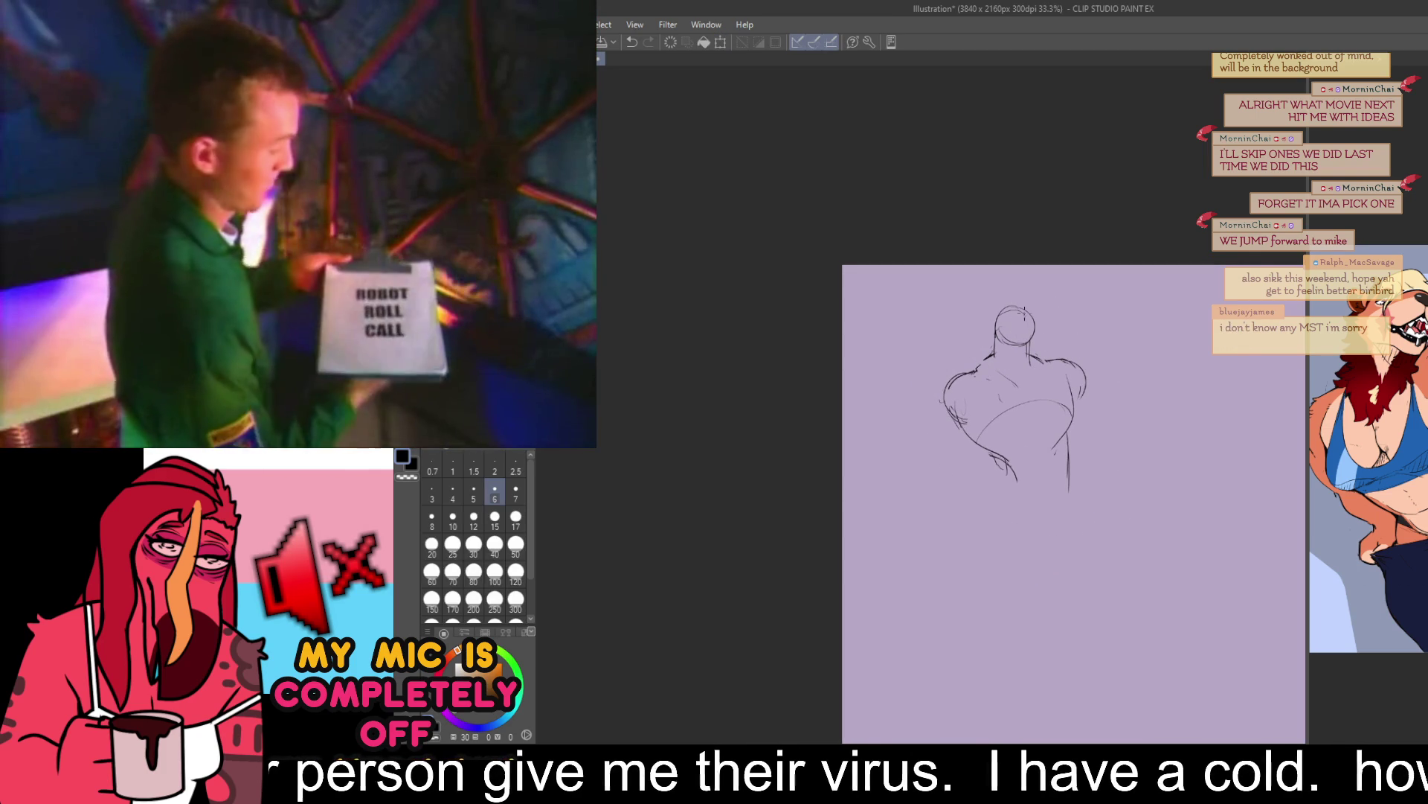
pyautogui.moveTo(956, 392); pyautogui.dragTo(960, 393)
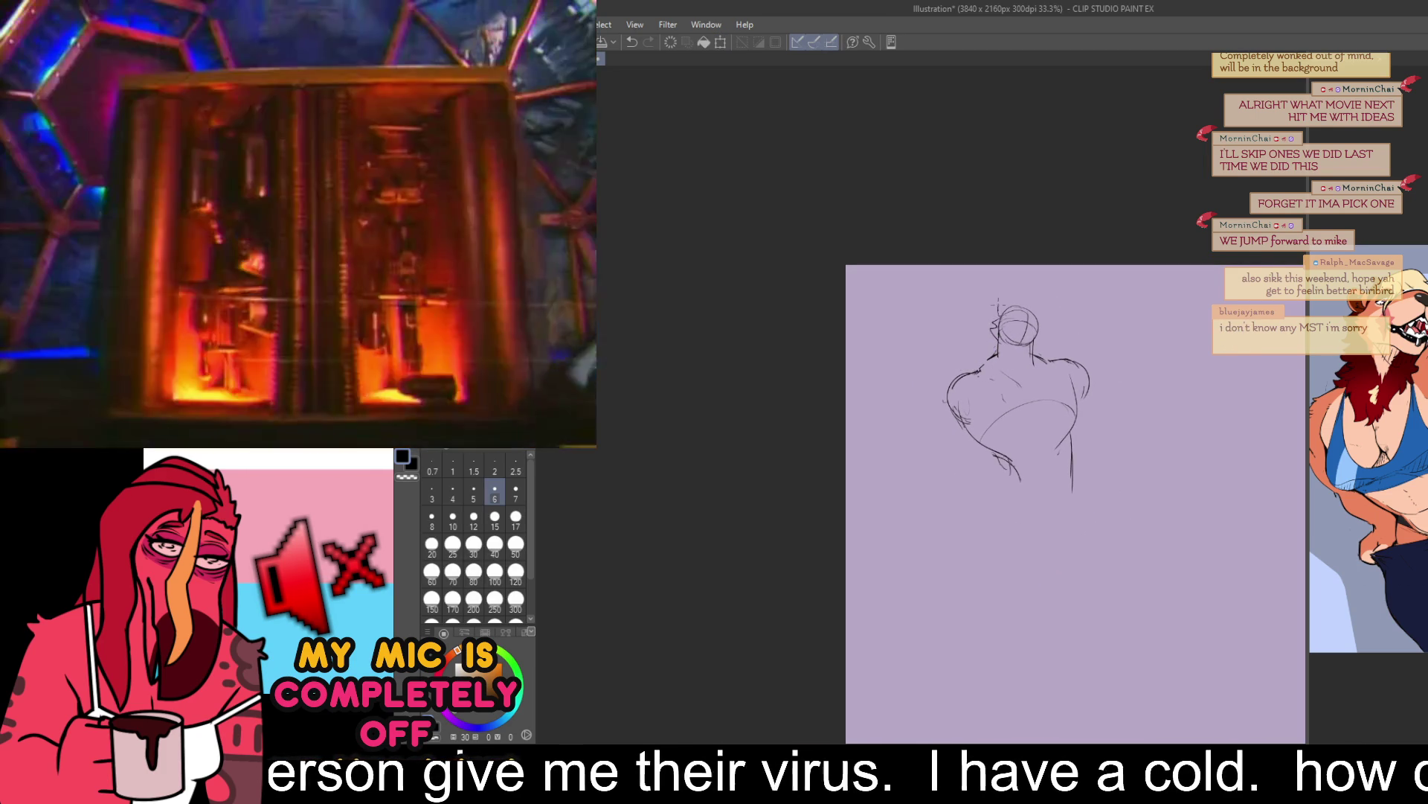
pyautogui.moveTo(1031, 301); pyautogui.dragTo(1028, 289)
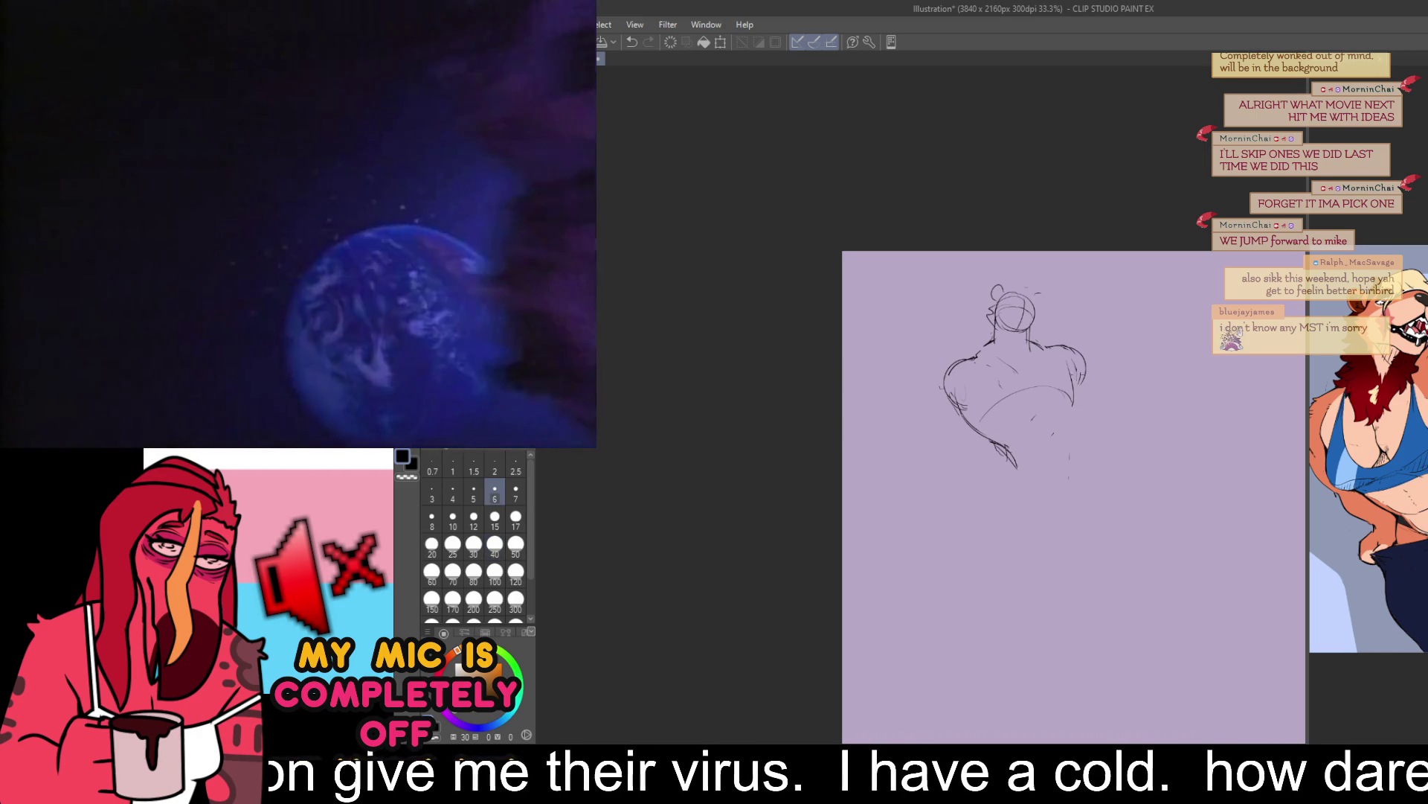
# - Rough in the lower torso lines with the size 6 pen
pyautogui.press('e')
pyautogui.press('p')
pyautogui.moveTo(999, 450)
pyautogui.mouseDown()
pyautogui.moveTo(1036, 521)
pyautogui.moveTo(1069, 468)
pyautogui.moveTo(1058, 454)
pyautogui.mouseUp()
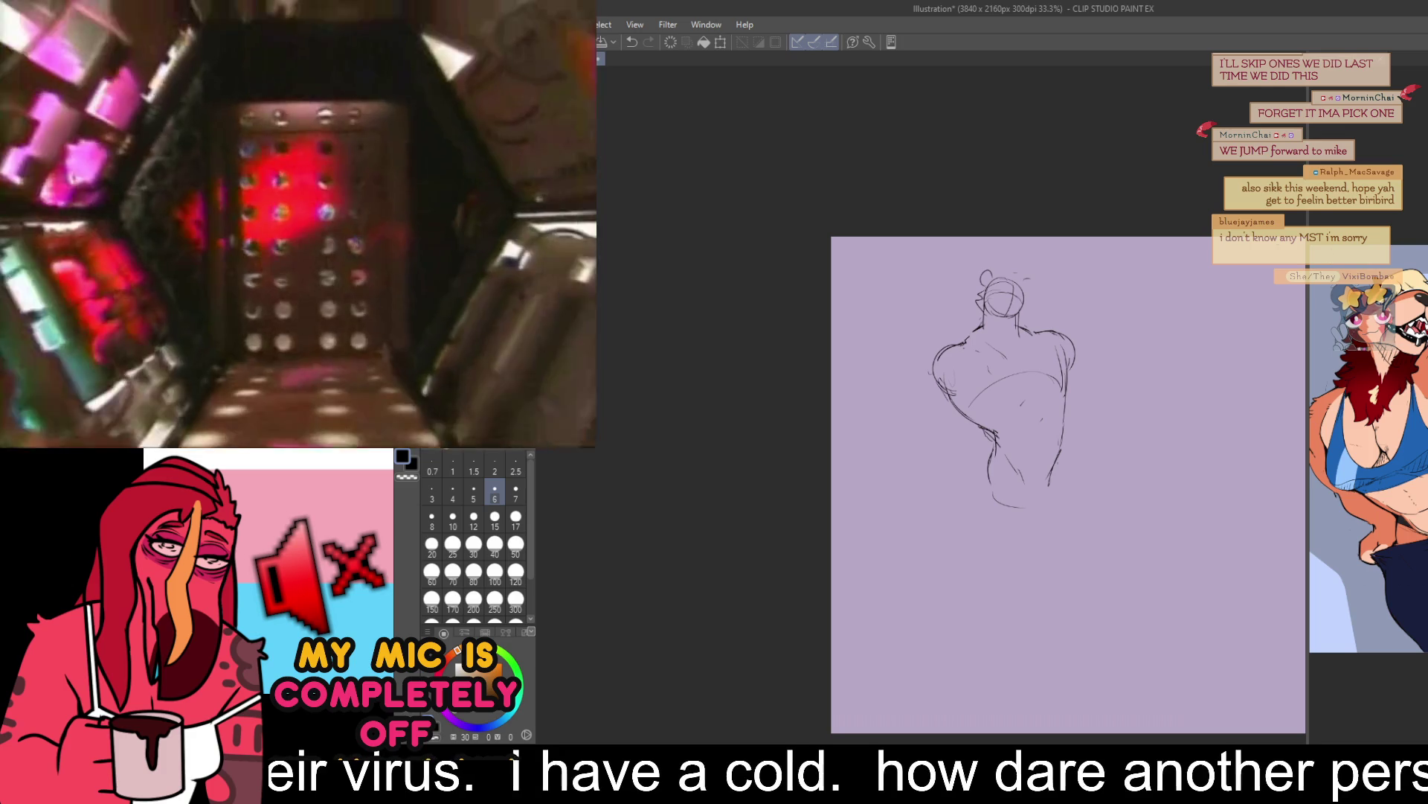
pyautogui.moveTo(1116, 347); pyautogui.dragTo(1120, 350)
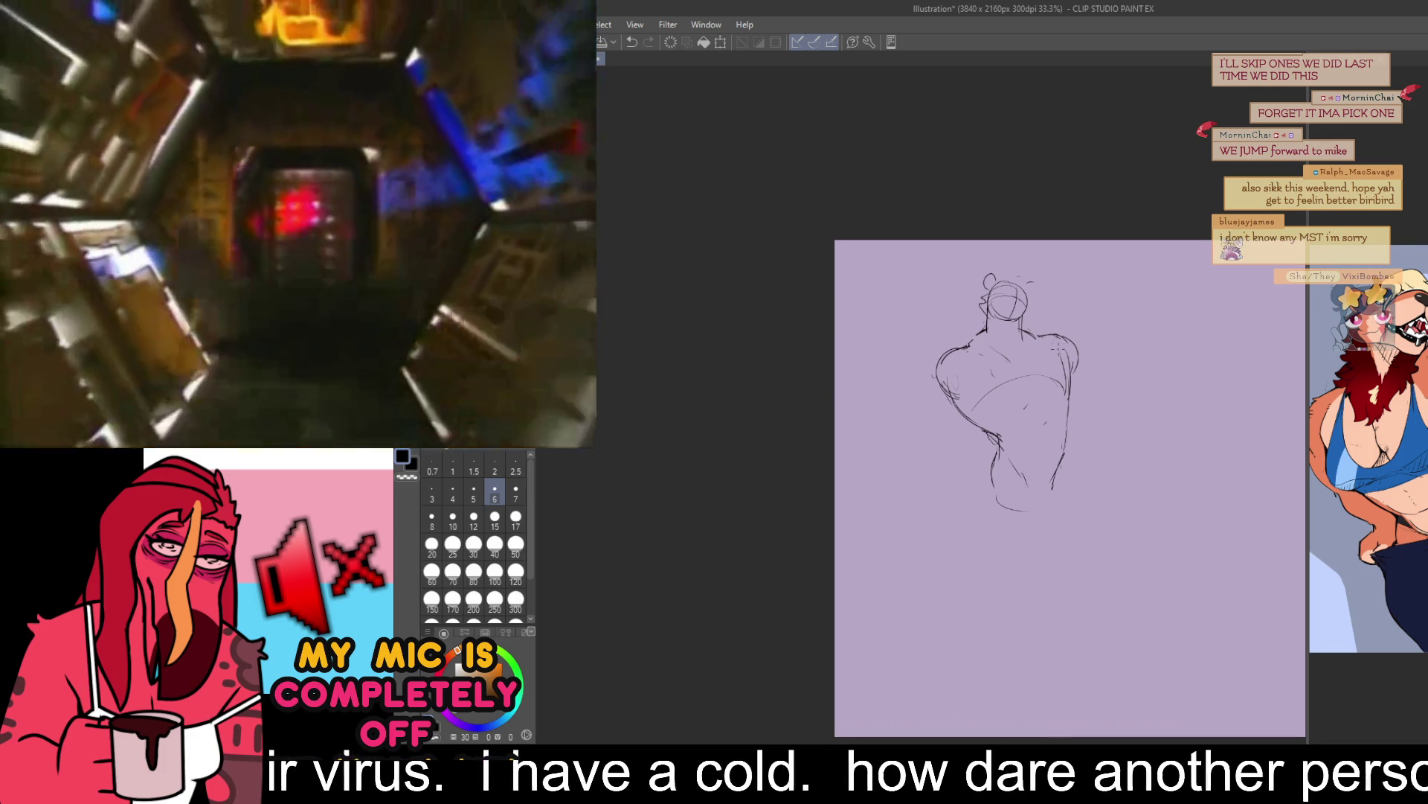
# - Draw the right shoulder curve and the raised arm arcing over the head
pyautogui.moveTo(1033, 334)
pyautogui.mouseDown()
pyautogui.moveTo(1062, 321)
pyautogui.moveTo(1068, 340)
pyautogui.moveTo(1116, 335)
pyautogui.moveTo(1061, 330)
pyautogui.moveTo(1086, 327)
pyautogui.mouseUp()
pyautogui.press('e')
pyautogui.press('p')
pyautogui.moveTo(1009, 286)
pyautogui.mouseDown()
pyautogui.moveTo(1027, 281)
pyautogui.moveTo(1080, 316)
pyautogui.mouseUp()
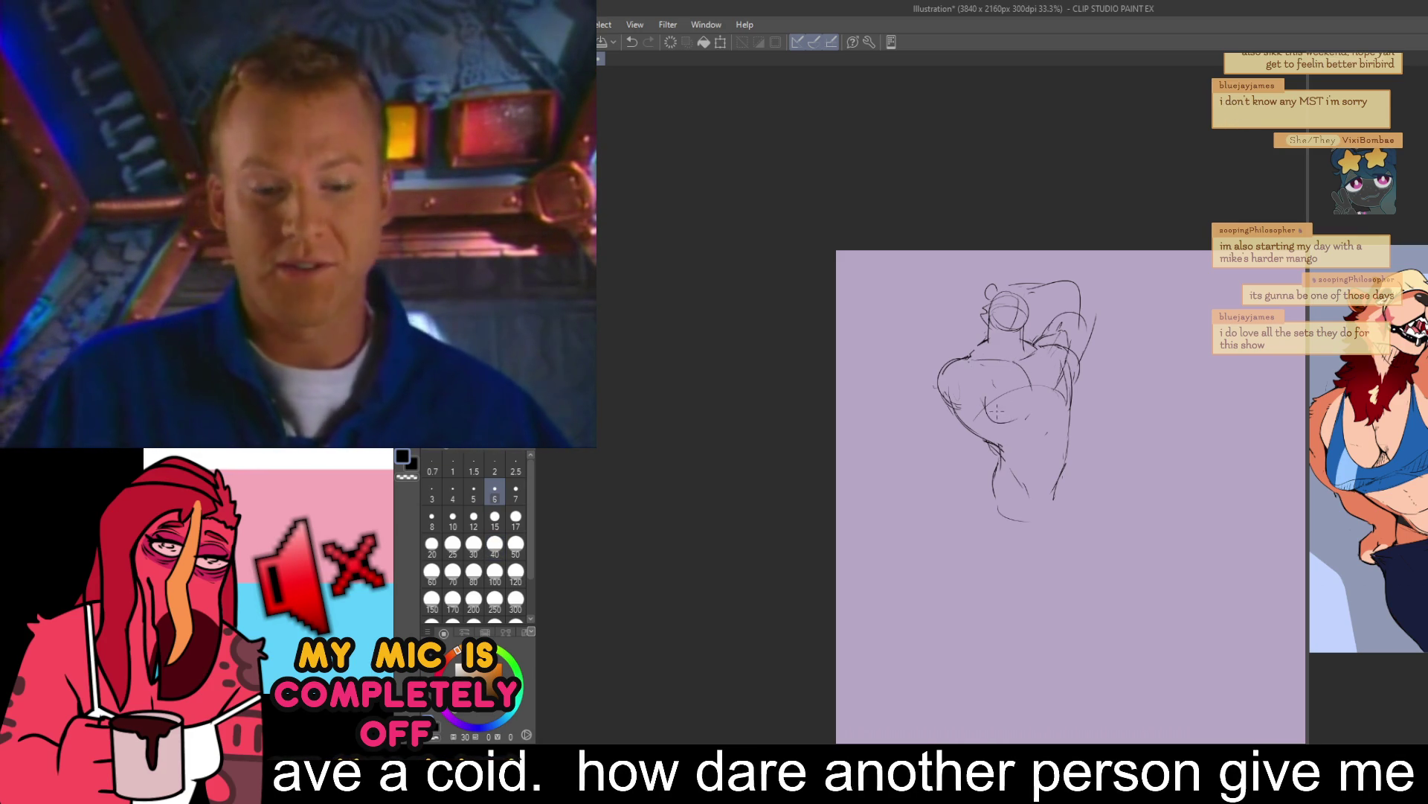
# - Try a chest stroke and undo it, then toggle between eraser and pen
pyautogui.moveTo(996, 410); pyautogui.dragTo(1021, 401)
pyautogui.hotkey('ctrl', 'z')
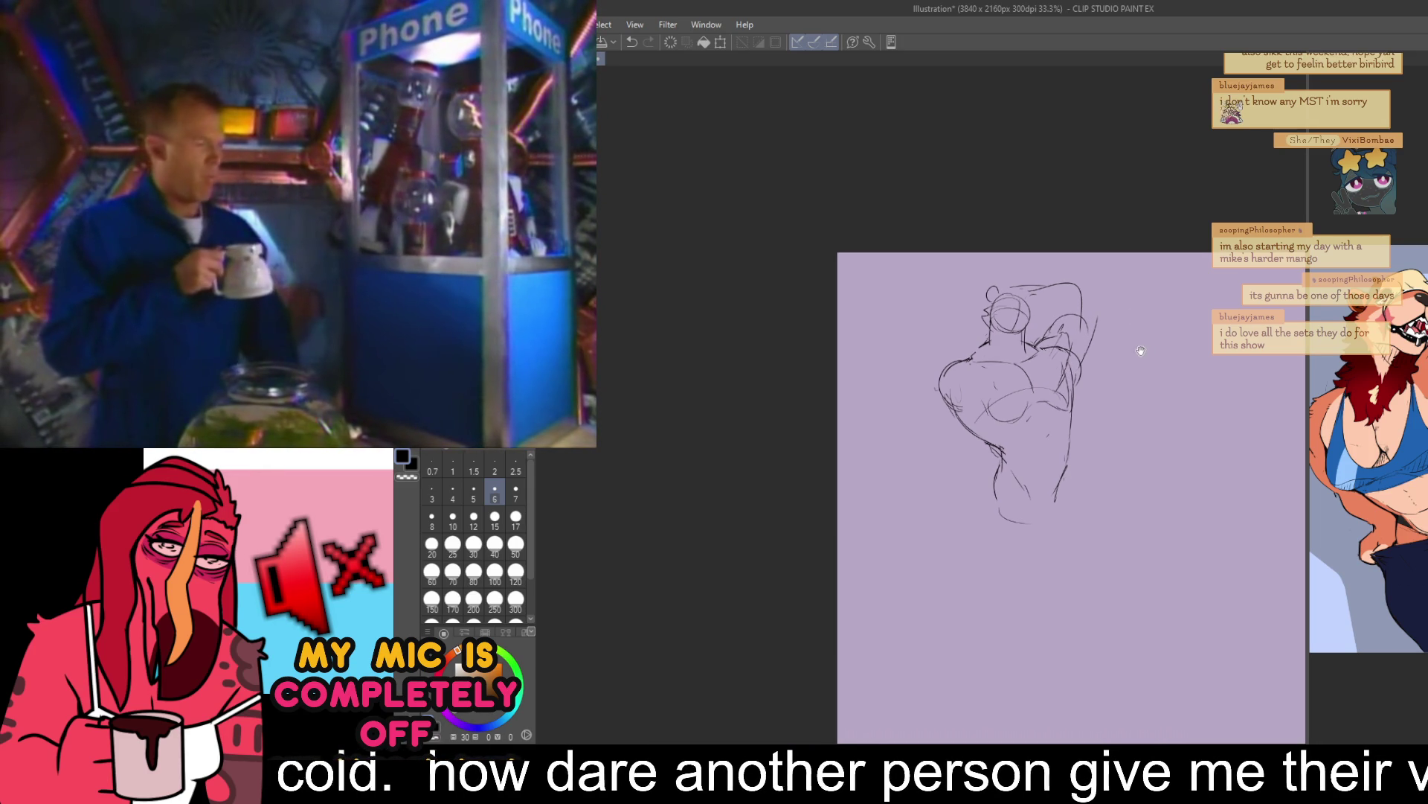
pyautogui.press('e')
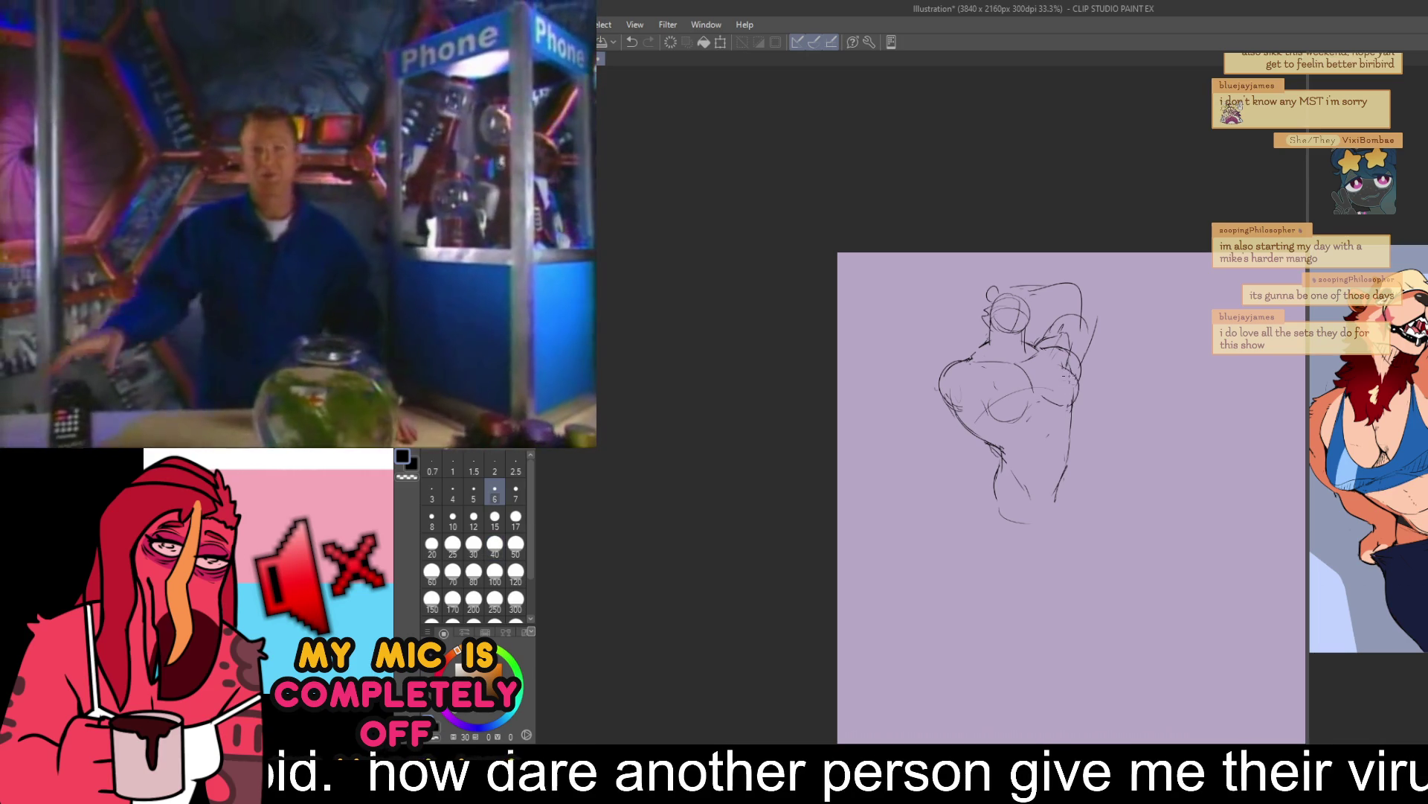
pyautogui.press('p')
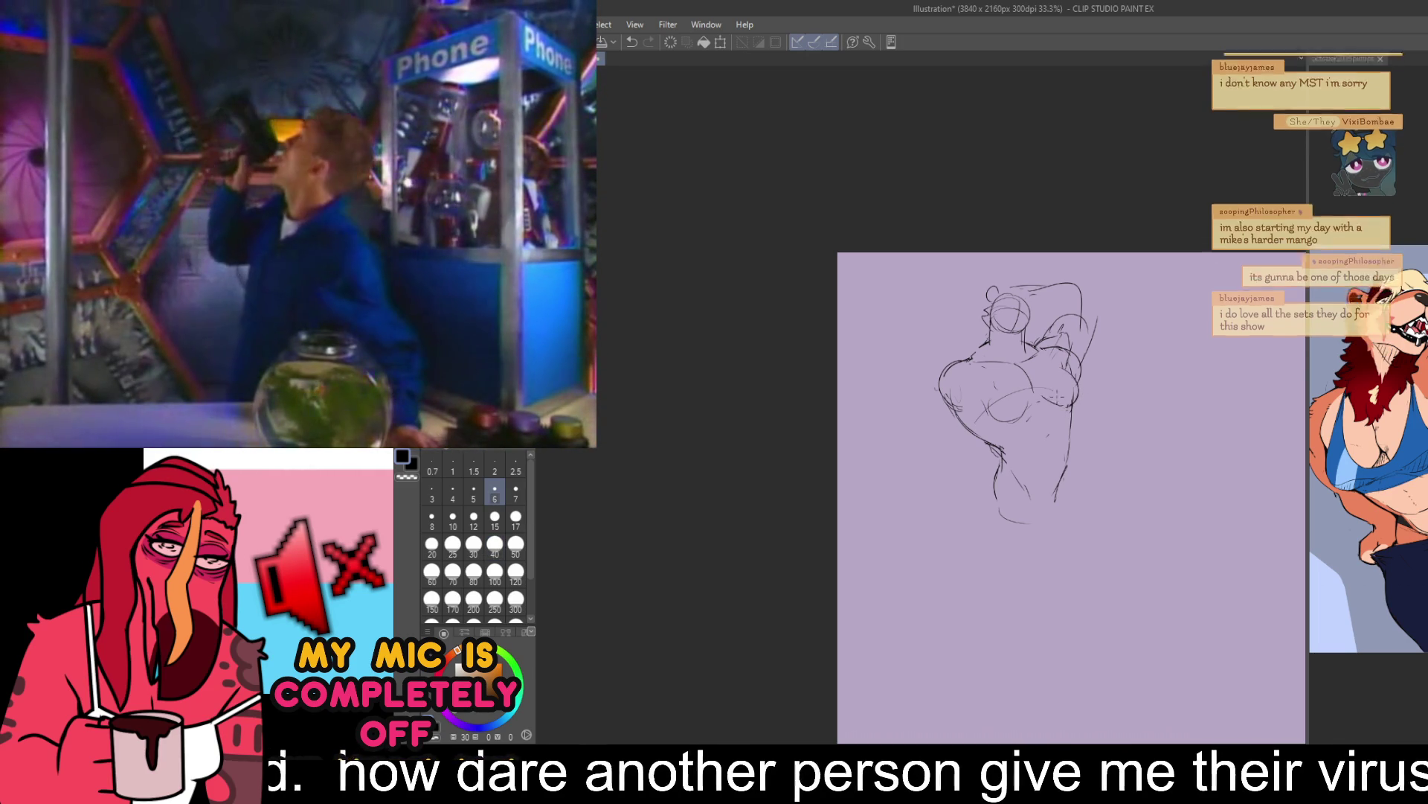
pyautogui.moveTo(1177, 322); pyautogui.dragTo(1171, 332)
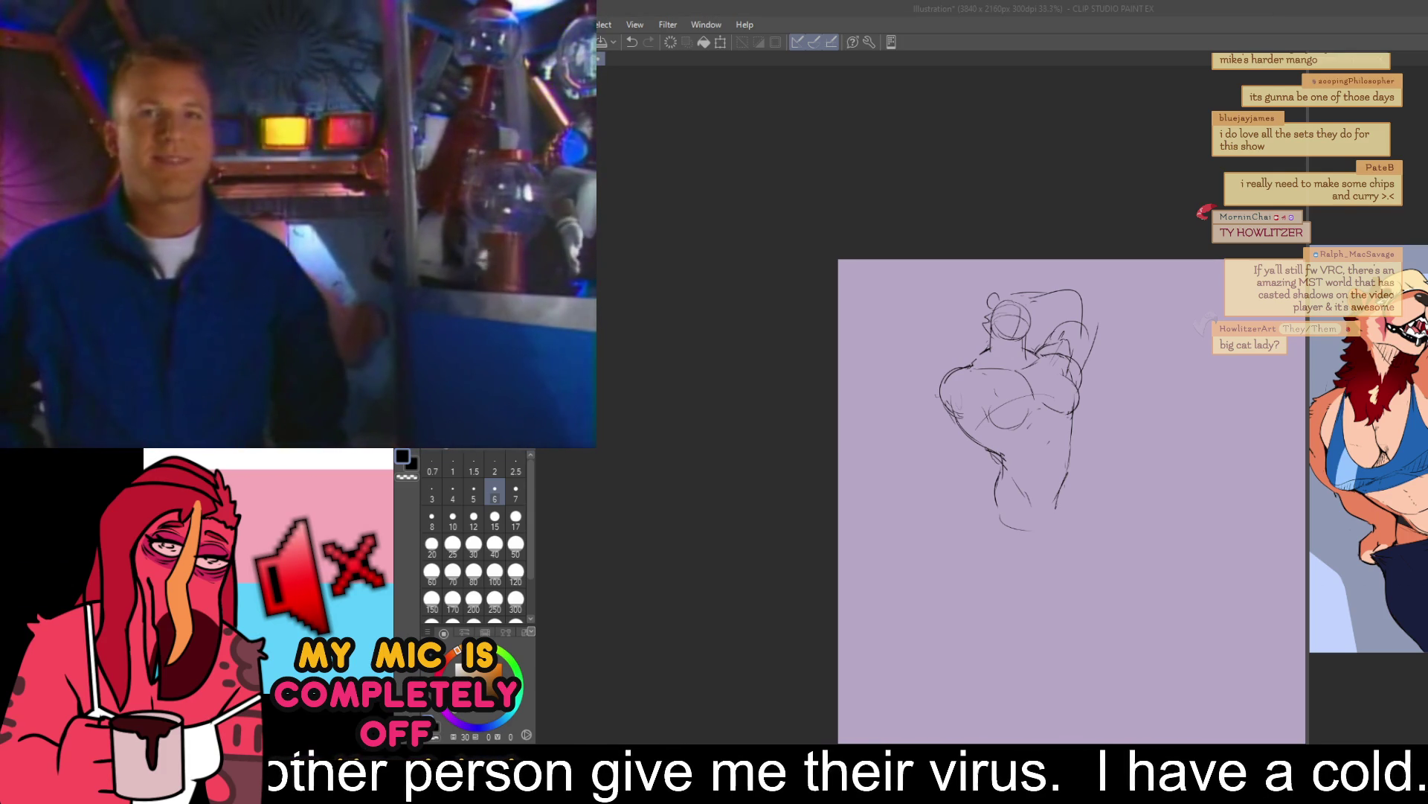
# - Zoom in on the canvas to work on the arm and chest lines
pyautogui.scroll(2, 1090, 514)
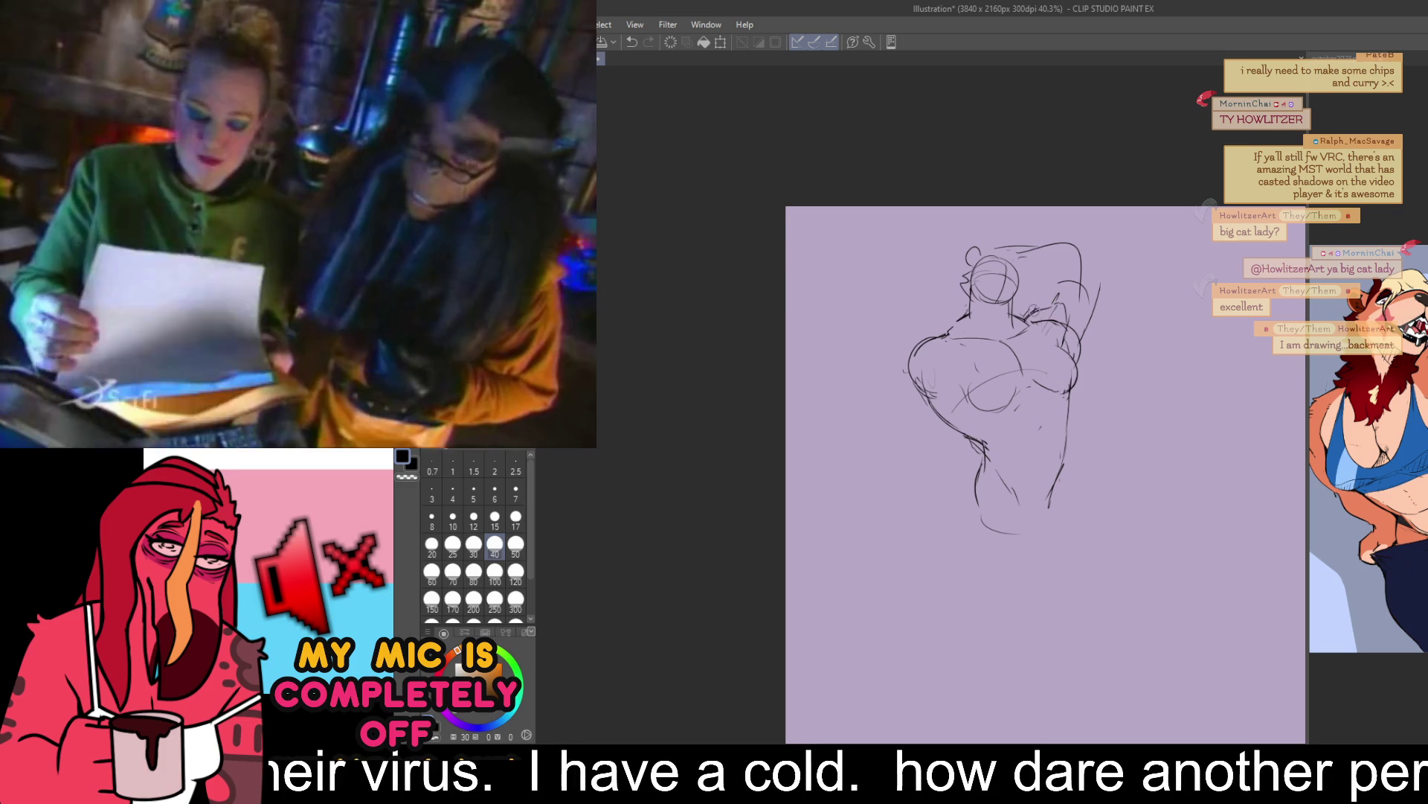
# - Redraw the raised arm's outer edge, undoing stray strokes and a rejected long arc
pyautogui.hotkey('ctrl', 'z')
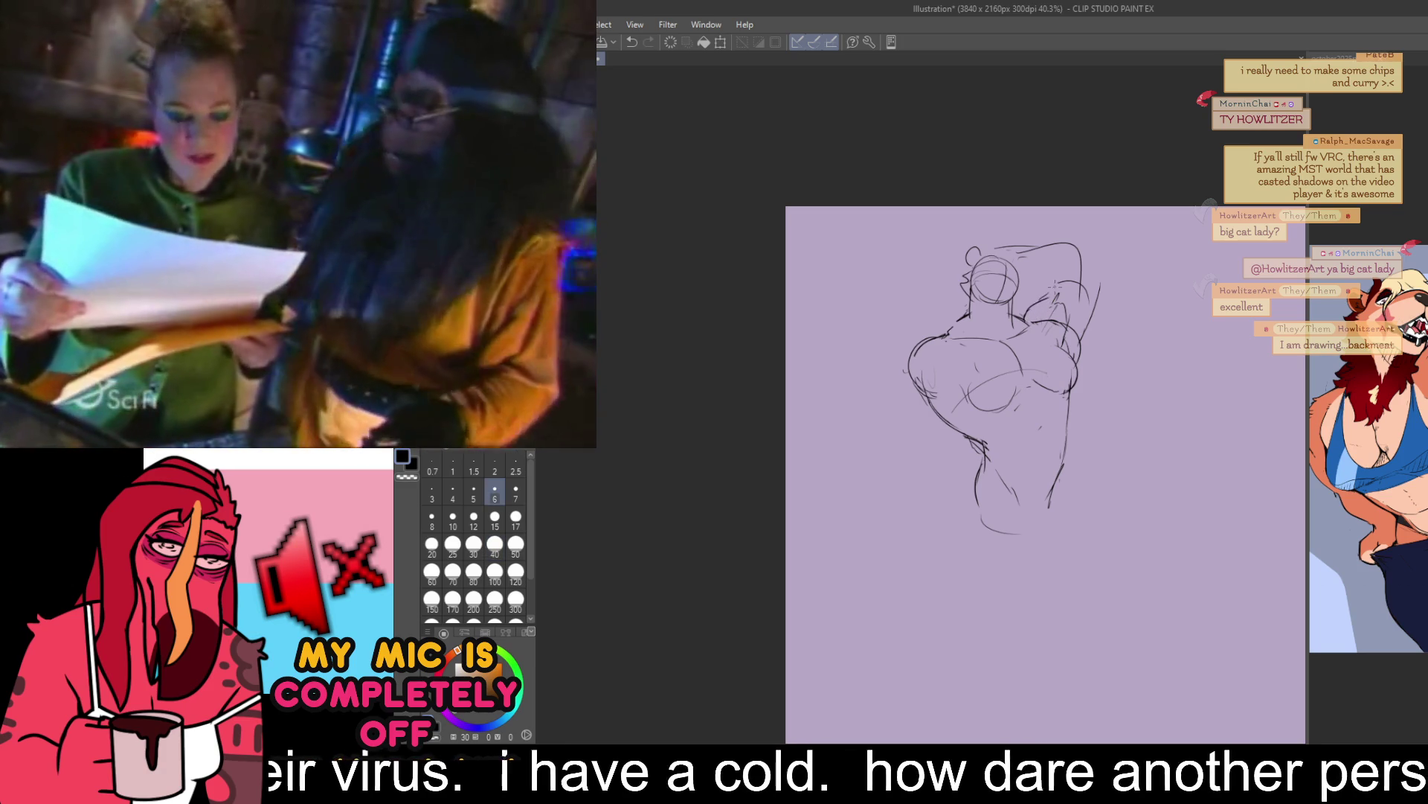
pyautogui.moveTo(1042, 299)
pyautogui.mouseDown()
pyautogui.moveTo(1071, 270)
pyautogui.moveTo(1103, 312)
pyautogui.mouseUp()
pyautogui.hotkey('ctrl', 'z')
pyautogui.moveTo(1087, 259)
pyautogui.mouseDown()
pyautogui.moveTo(1101, 301)
pyautogui.moveTo(1079, 343)
pyautogui.mouseUp()
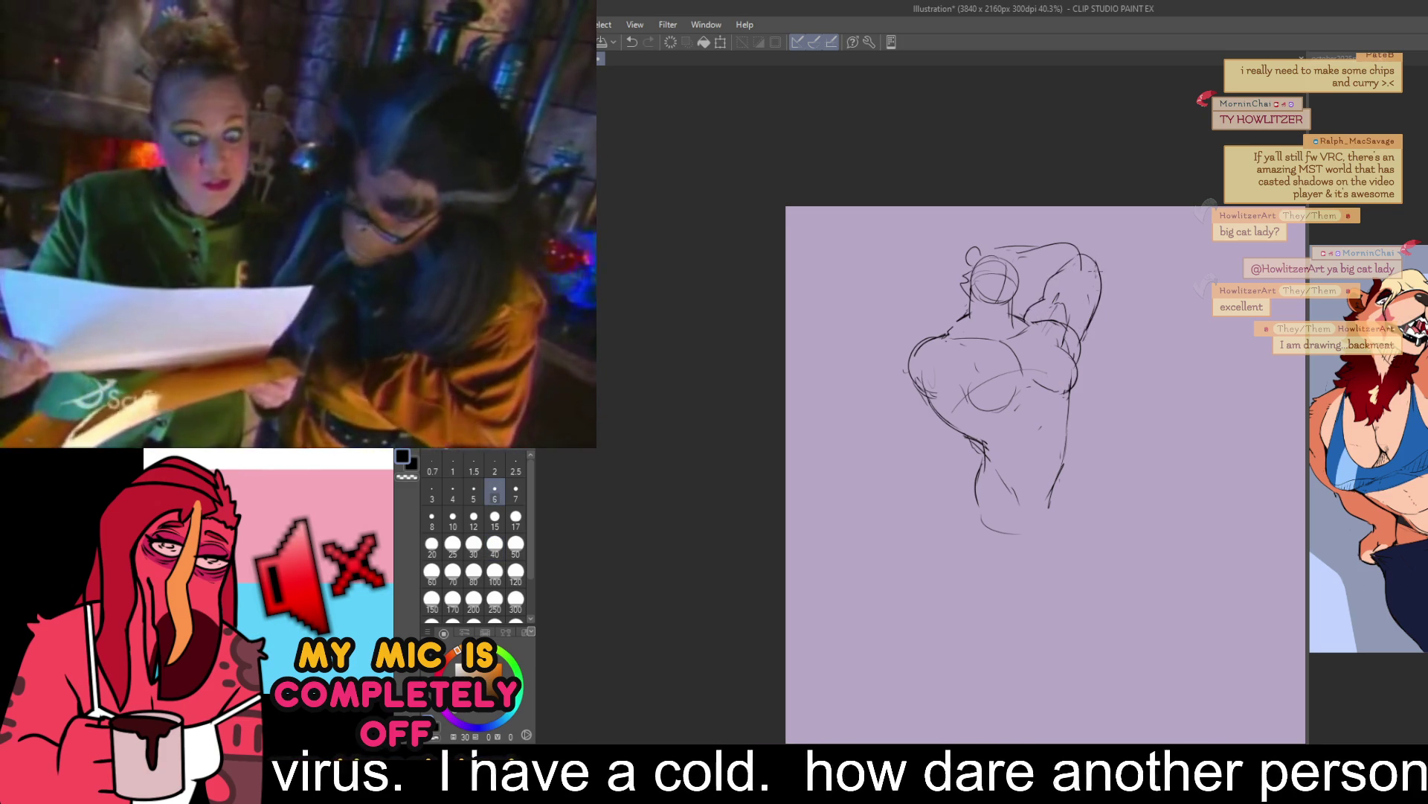
pyautogui.press('ctrl')
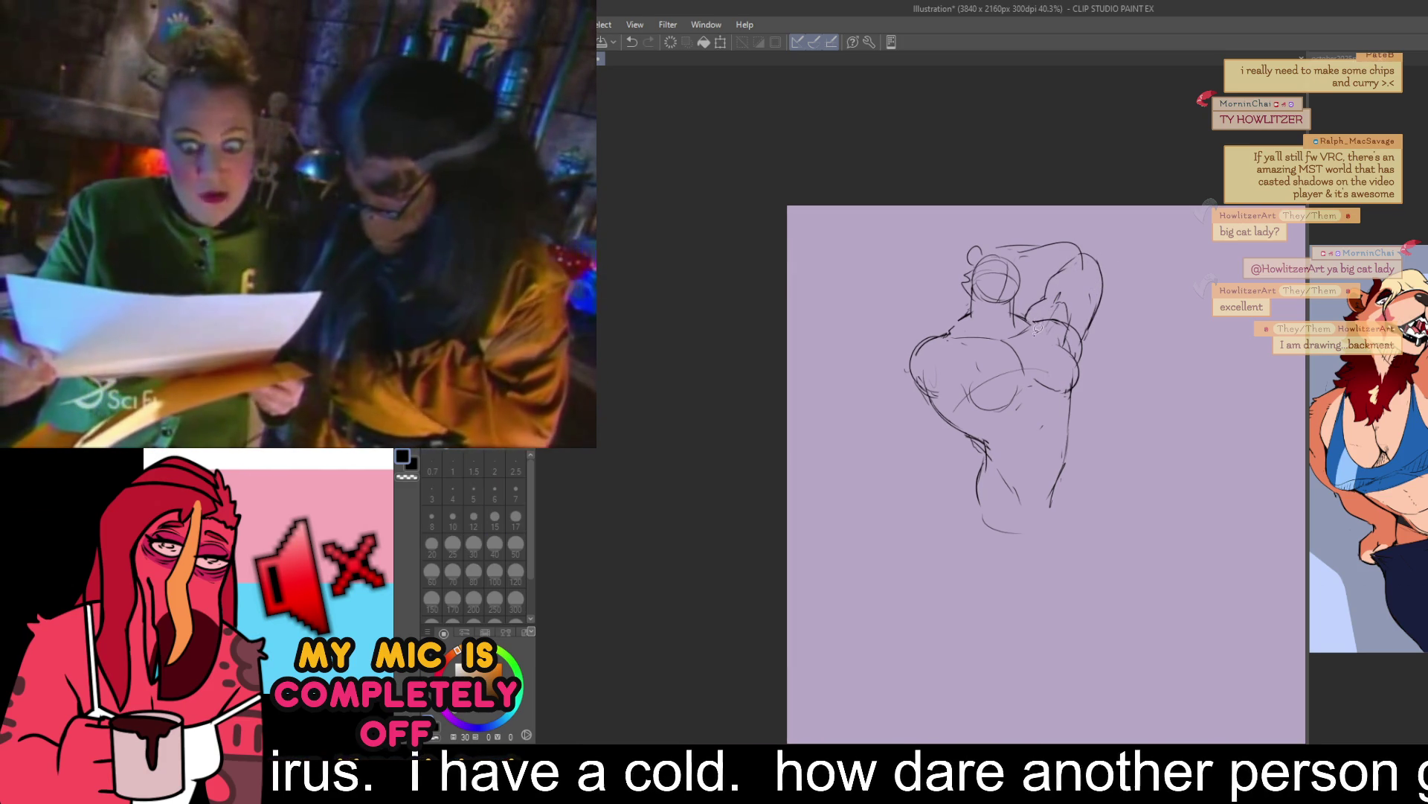
pyautogui.moveTo(1045, 264)
pyautogui.mouseDown()
pyautogui.moveTo(1116, 320)
pyautogui.moveTo(1088, 360)
pyautogui.mouseUp()
pyautogui.hotkey('ctrl', 'z')
pyautogui.hotkey('ctrl', 'z')
# - Sketch the figure's left side down to the waist and undo the lower-right contour
pyautogui.moveTo(930, 373); pyautogui.dragTo(958, 505)
pyautogui.moveTo(1191, 306); pyautogui.dragTo(1192, 299)
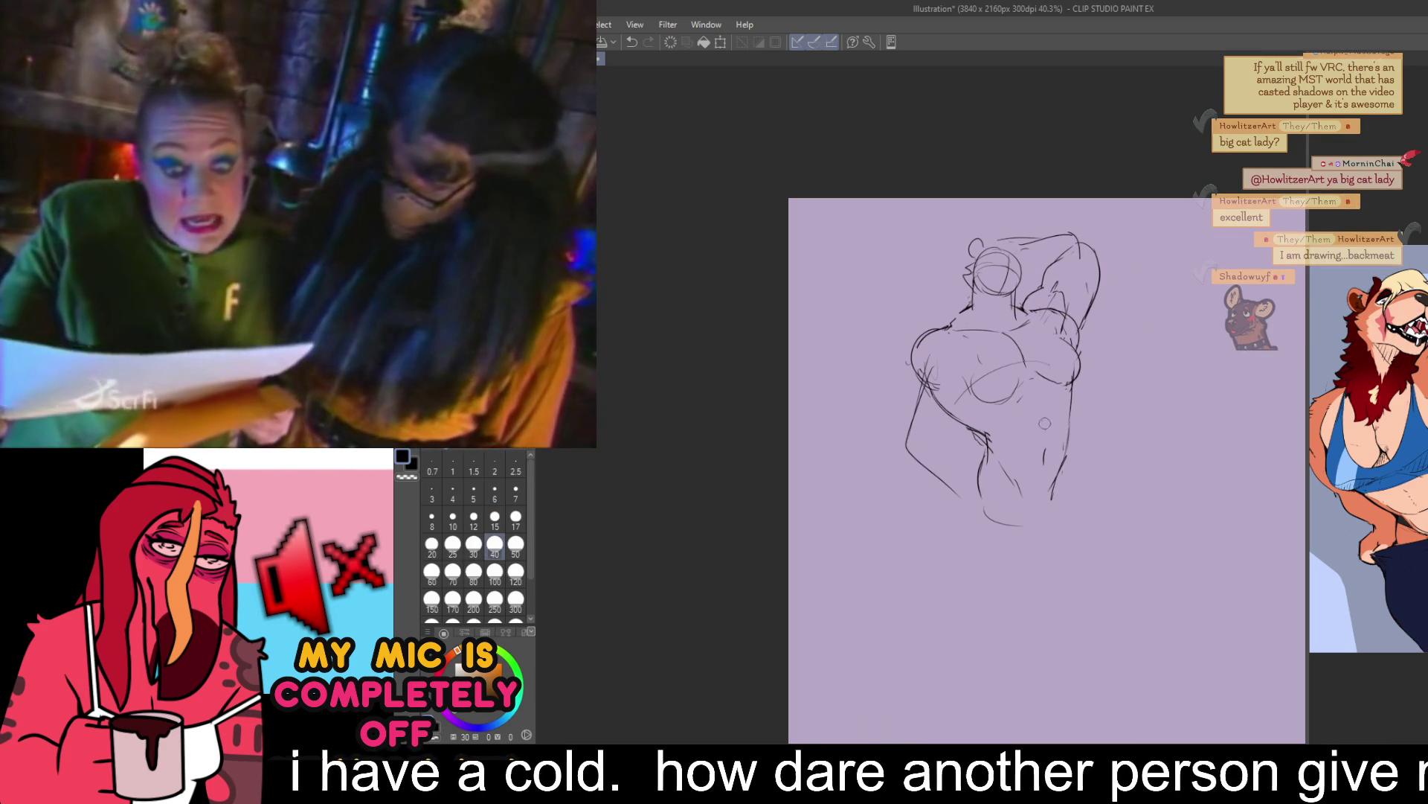
pyautogui.moveTo(1064, 439); pyautogui.dragTo(1051, 493)
pyautogui.hotkey('ctrl', 'z')
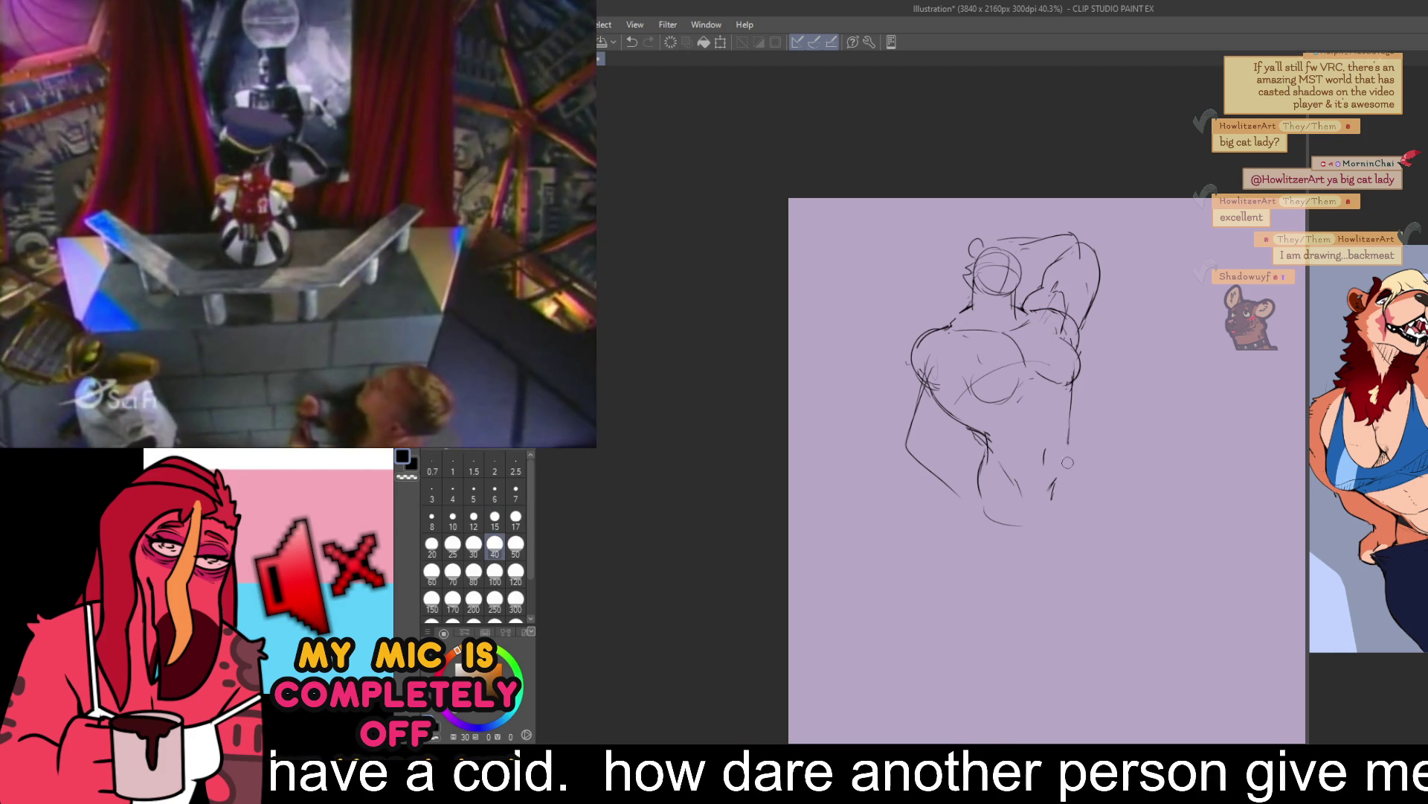
pyautogui.press('p')
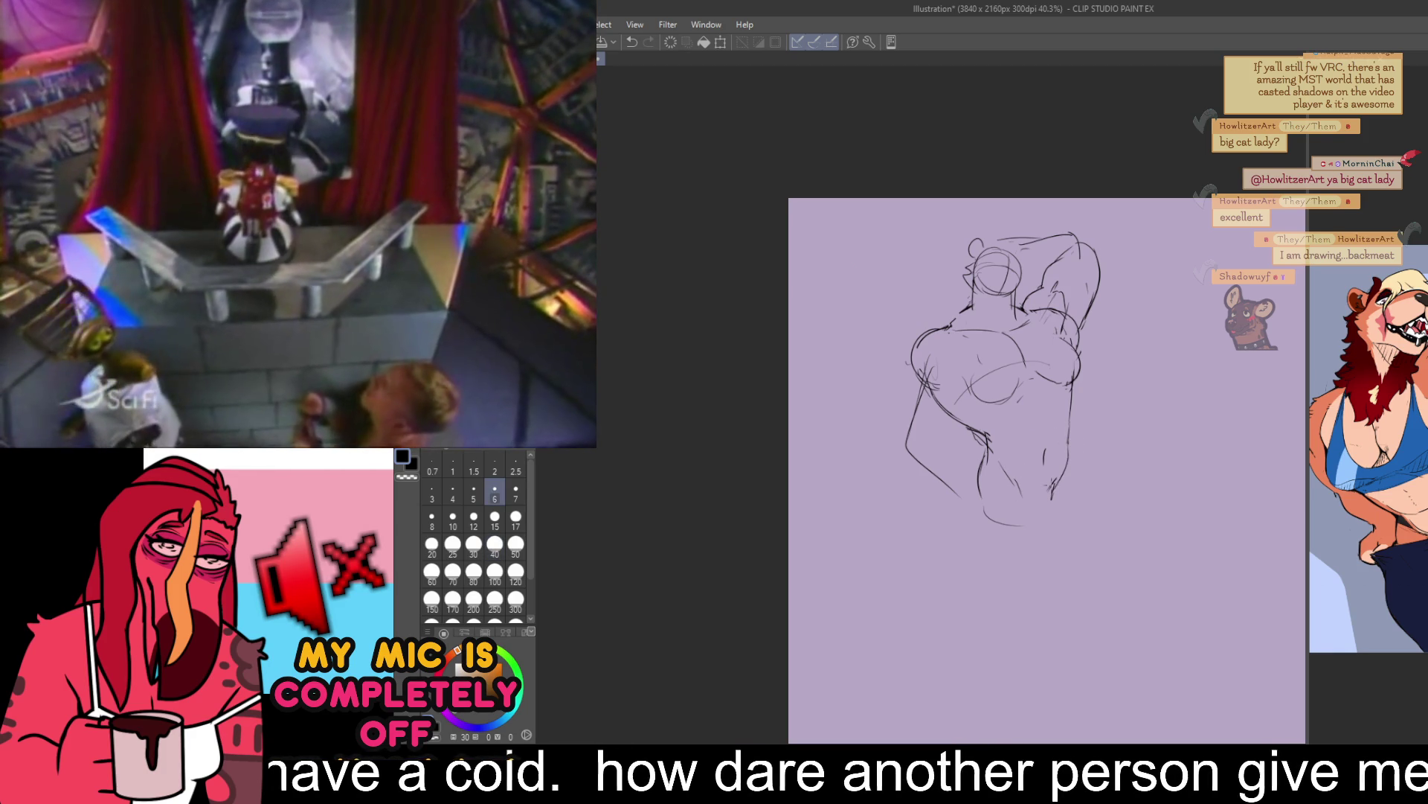
# - Sketch the left hip and leg curves, undoing the stray belly curve
pyautogui.scroll(-1, 1071, 407)
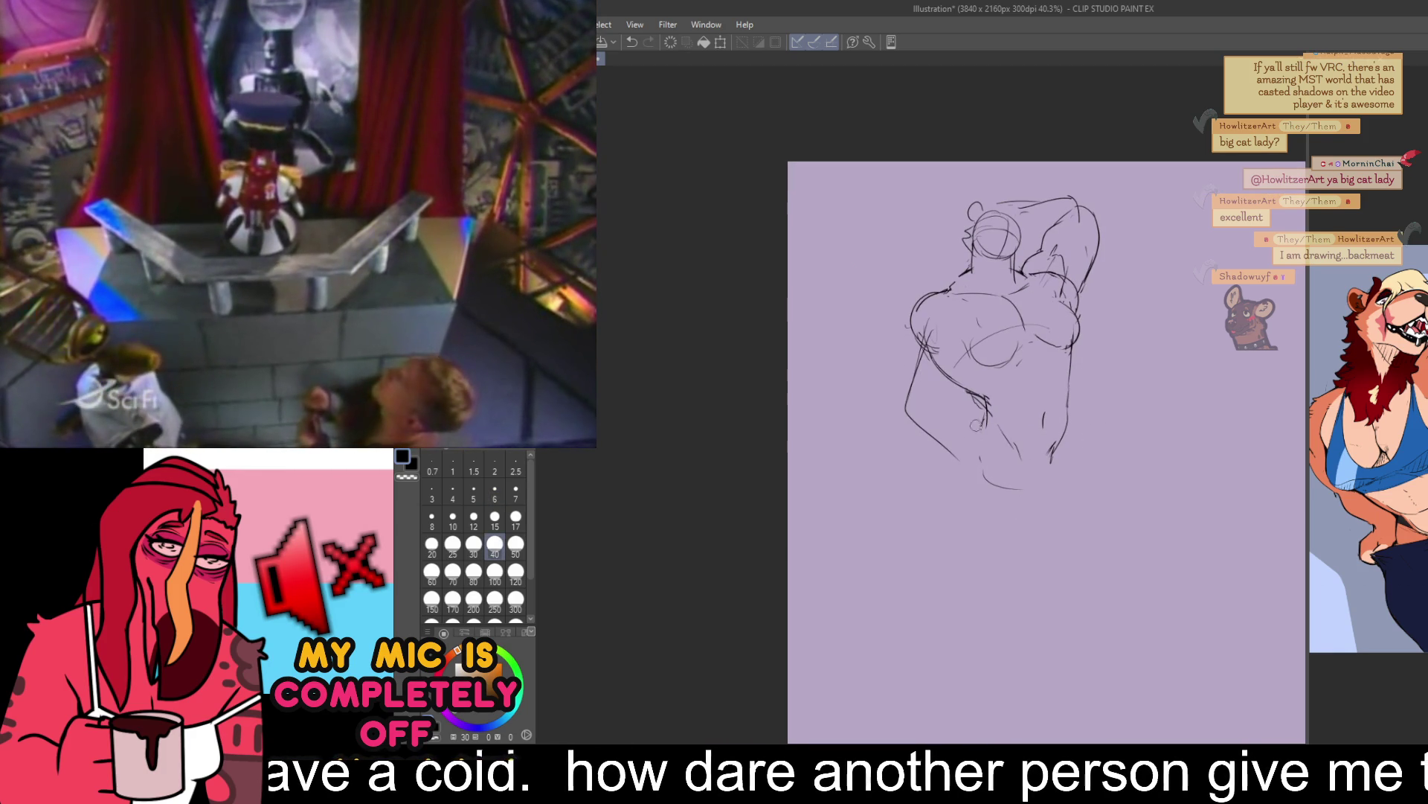
pyautogui.moveTo(983, 417)
pyautogui.mouseDown()
pyautogui.moveTo(966, 459)
pyautogui.moveTo(969, 551)
pyautogui.mouseUp()
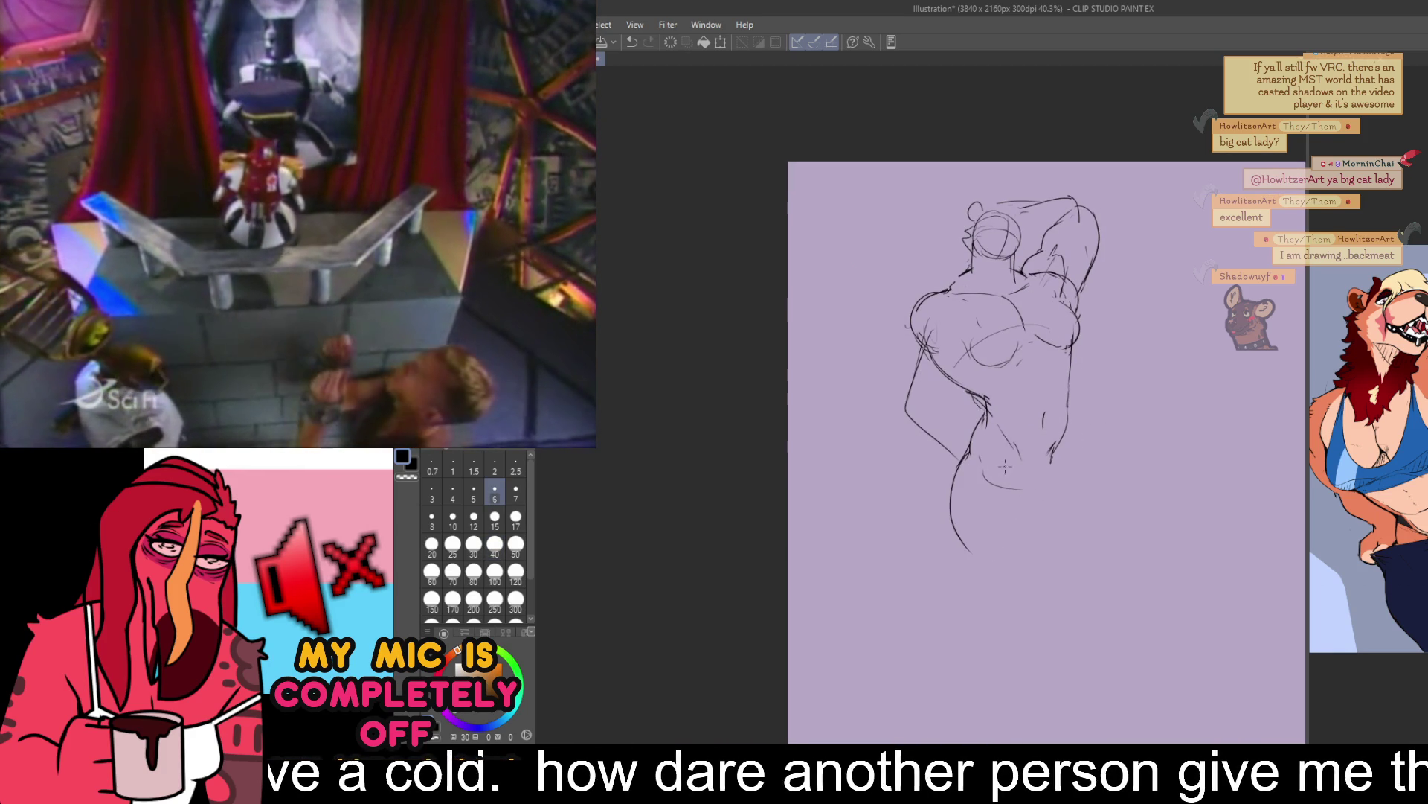
pyautogui.moveTo(955, 485); pyautogui.dragTo(967, 563)
pyautogui.hotkey('ctrl', 'z')
pyautogui.hotkey('ctrl', 'z')
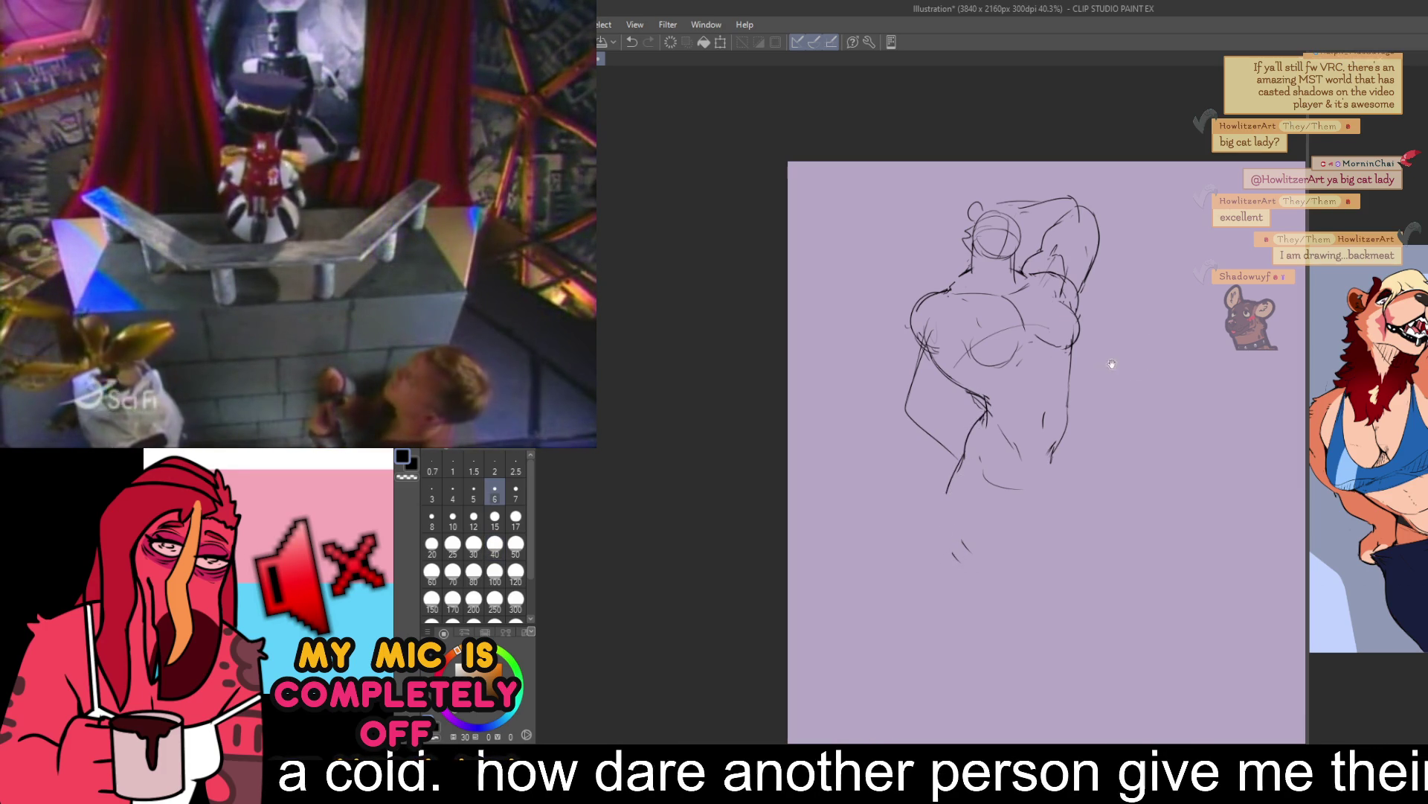
pyautogui.moveTo(1118, 371); pyautogui.dragTo(1127, 349)
pyautogui.moveTo(969, 439)
pyautogui.mouseDown()
pyautogui.moveTo(955, 492)
pyautogui.moveTo(981, 543)
pyautogui.mouseUp()
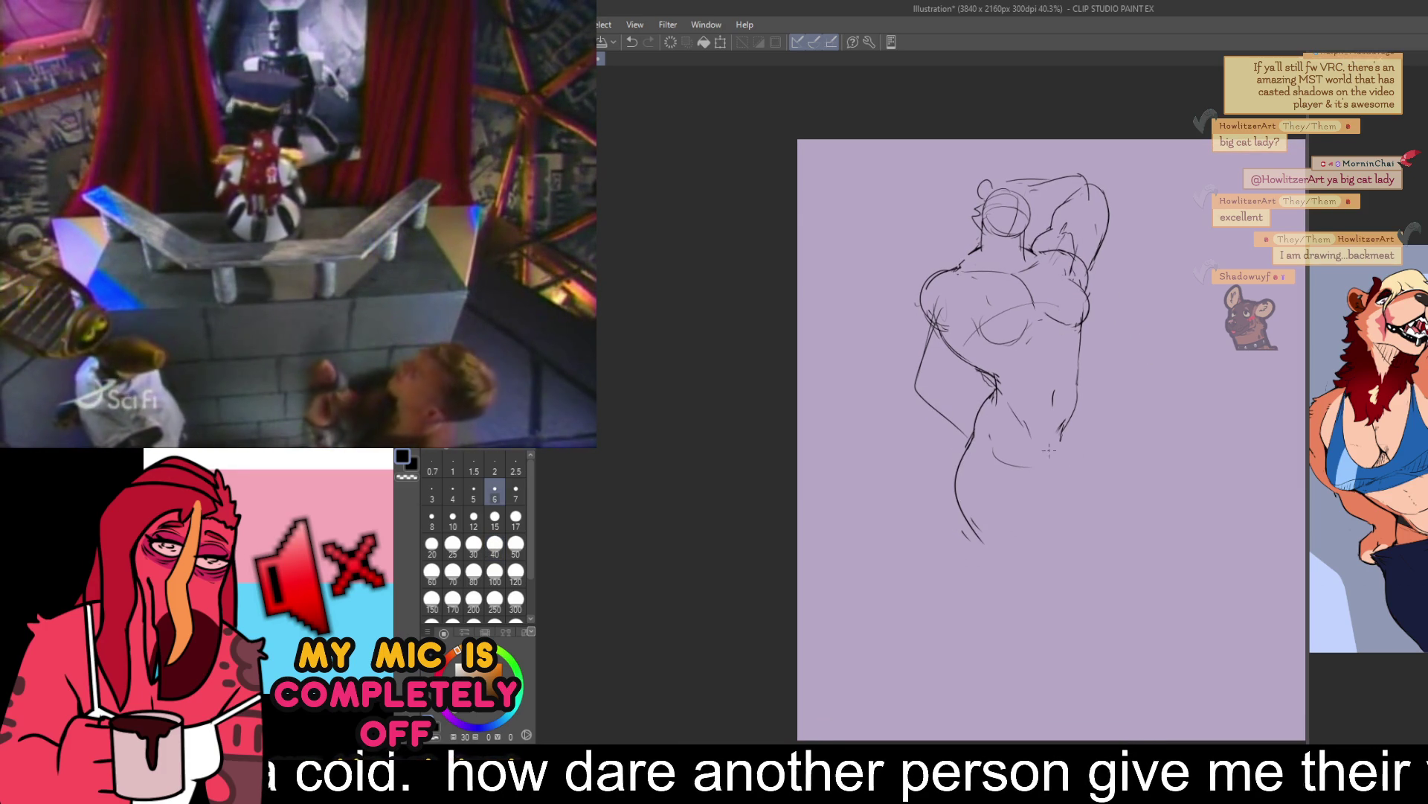
pyautogui.hotkey('ctrl', 'z')
# - Draw the thigh stroke and right outer hip and thigh, then extend the left-side lines
pyautogui.moveTo(1031, 441); pyautogui.dragTo(1042, 514)
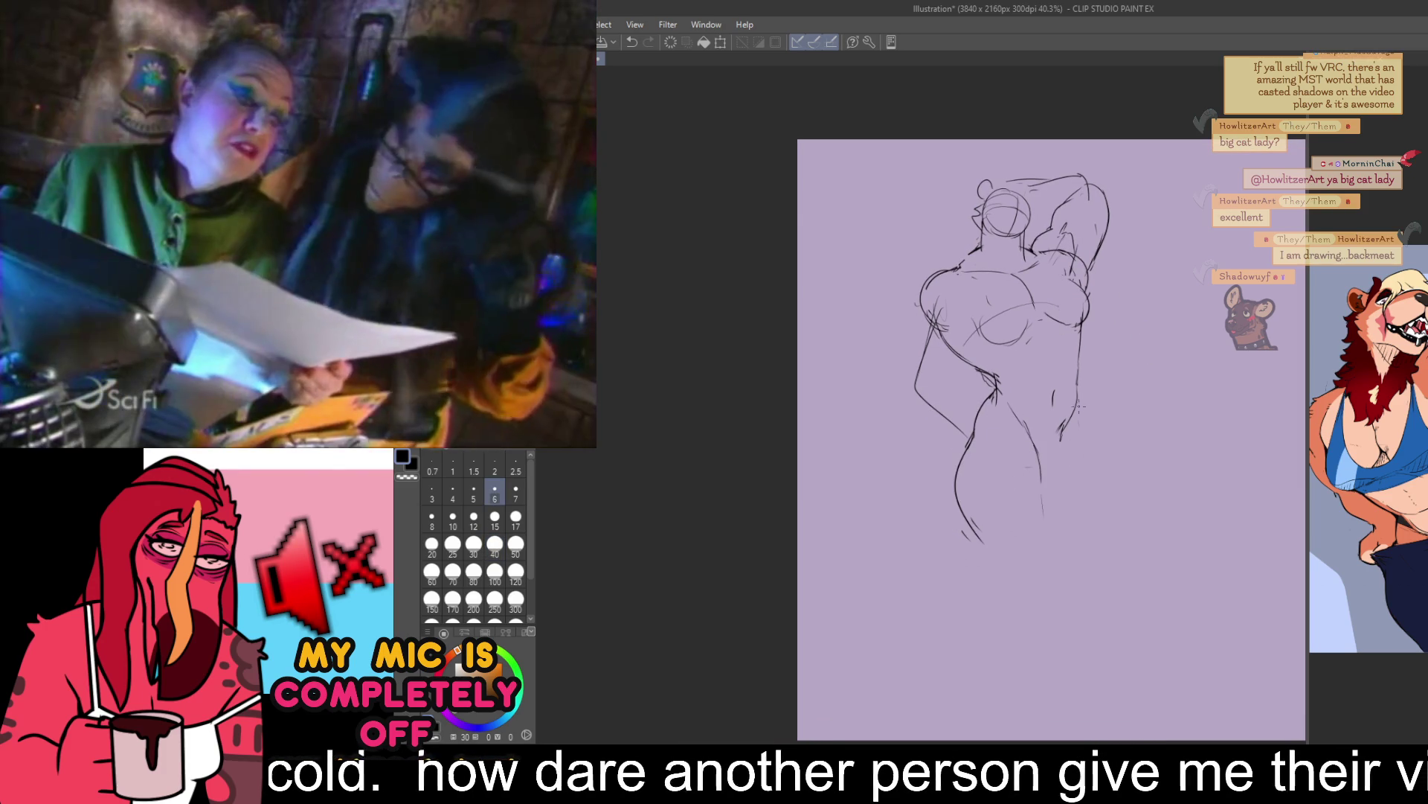
pyautogui.moveTo(1071, 383); pyautogui.dragTo(1120, 505)
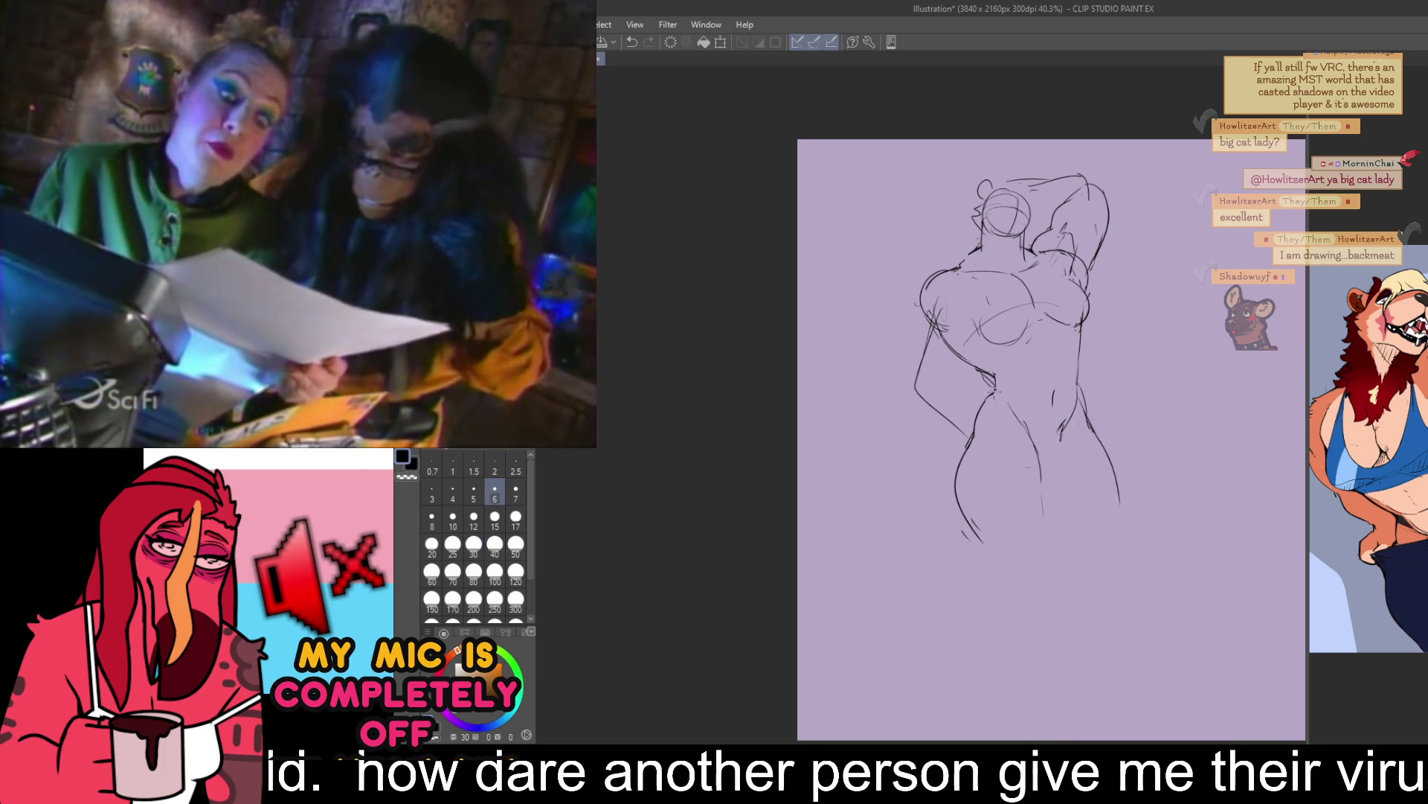
pyautogui.click(495, 543)
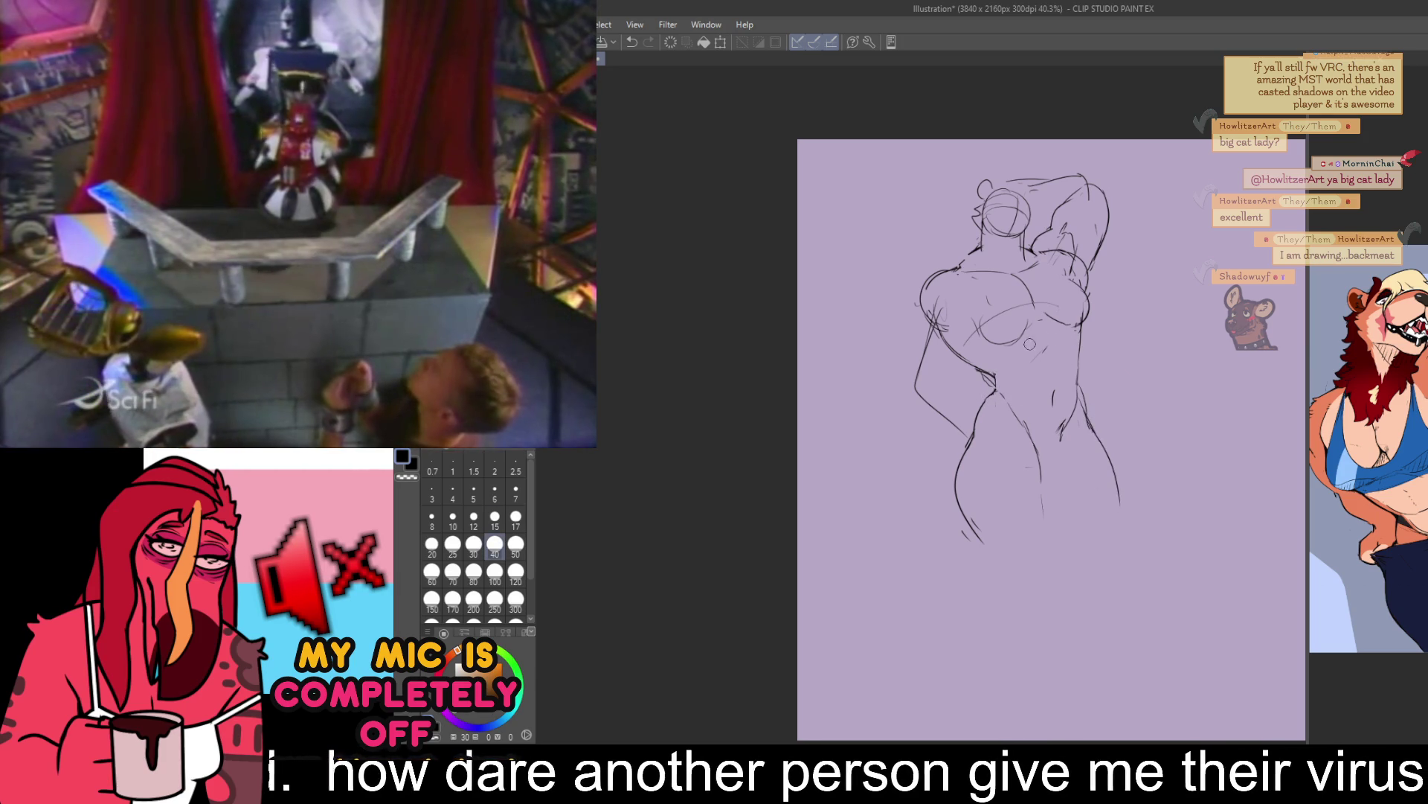
pyautogui.moveTo(1032, 337); pyautogui.dragTo(1059, 395)
pyautogui.press('[')
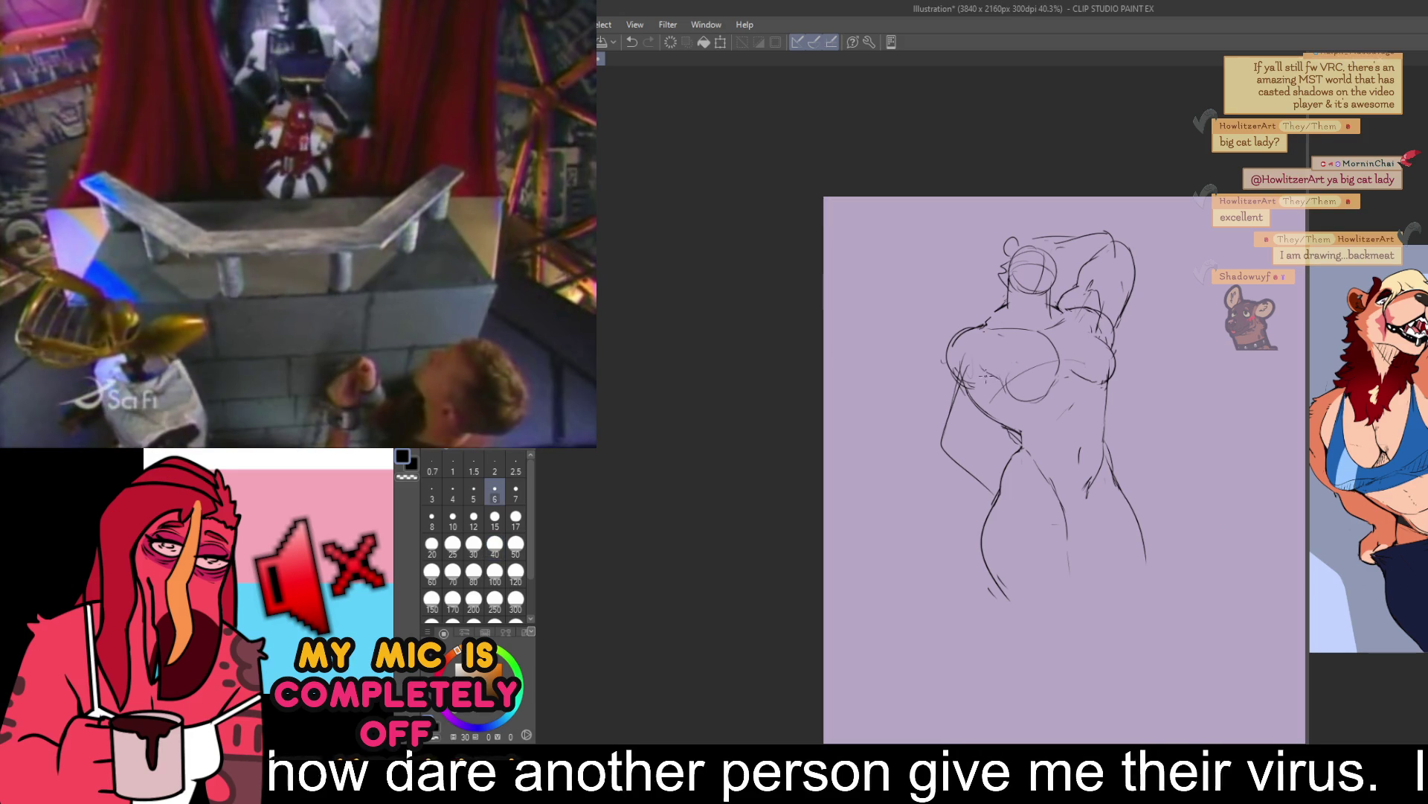
pyautogui.moveTo(988, 383); pyautogui.dragTo(965, 452)
pyautogui.moveTo(949, 361); pyautogui.dragTo(933, 437)
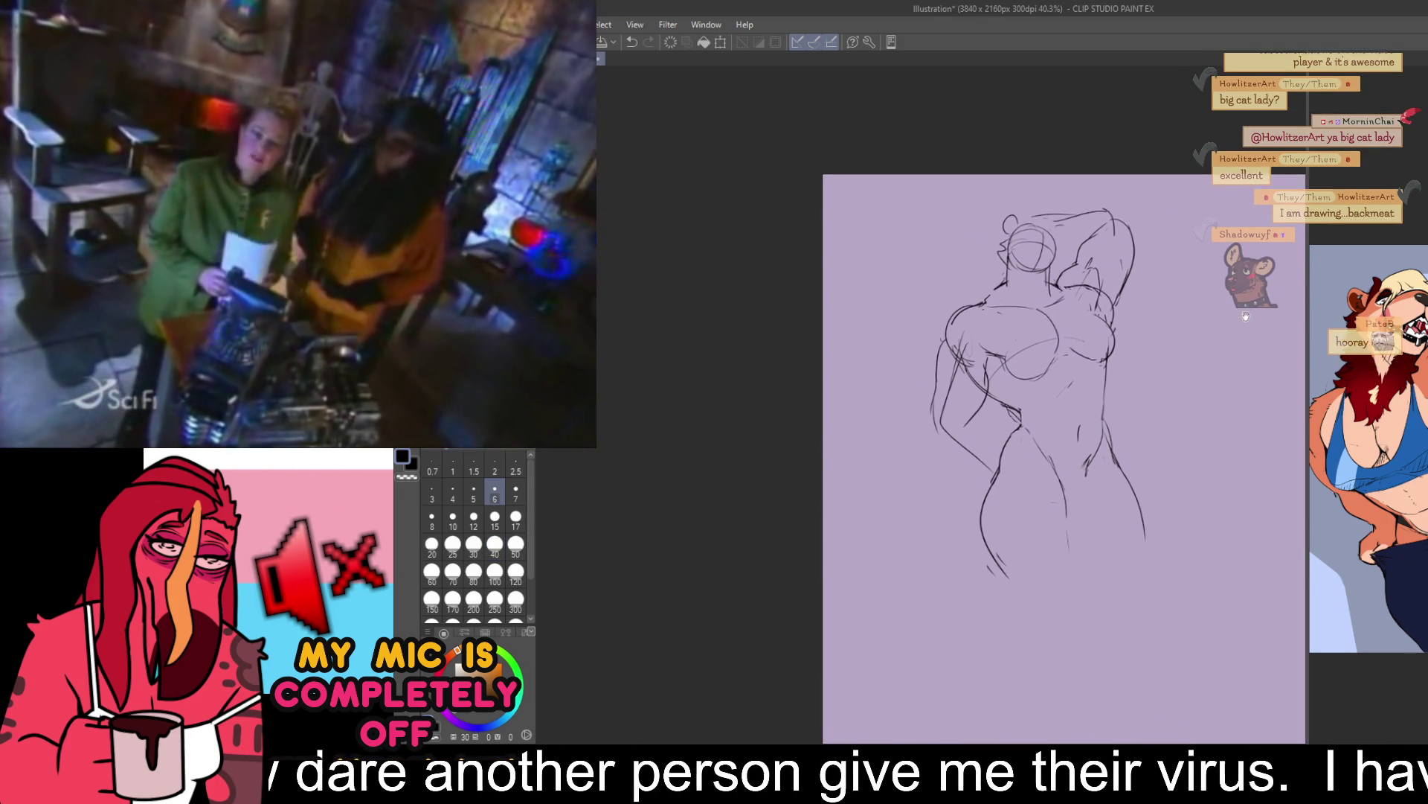
# - Erase the old strokes at the figure's left shoulder
pyautogui.scroll(2, 1195, 335)
pyautogui.scroll(-1, 1114, 338)
pyautogui.press('e')
pyautogui.moveTo(982, 365)
pyautogui.mouseDown()
pyautogui.moveTo(971, 402)
pyautogui.moveTo(969, 378)
pyautogui.mouseUp()
pyautogui.press('p')
pyautogui.press('e')
pyautogui.press('p')
pyautogui.press('e')
pyautogui.press('p')
pyautogui.moveTo(1209, 321); pyautogui.dragTo(1203, 318)
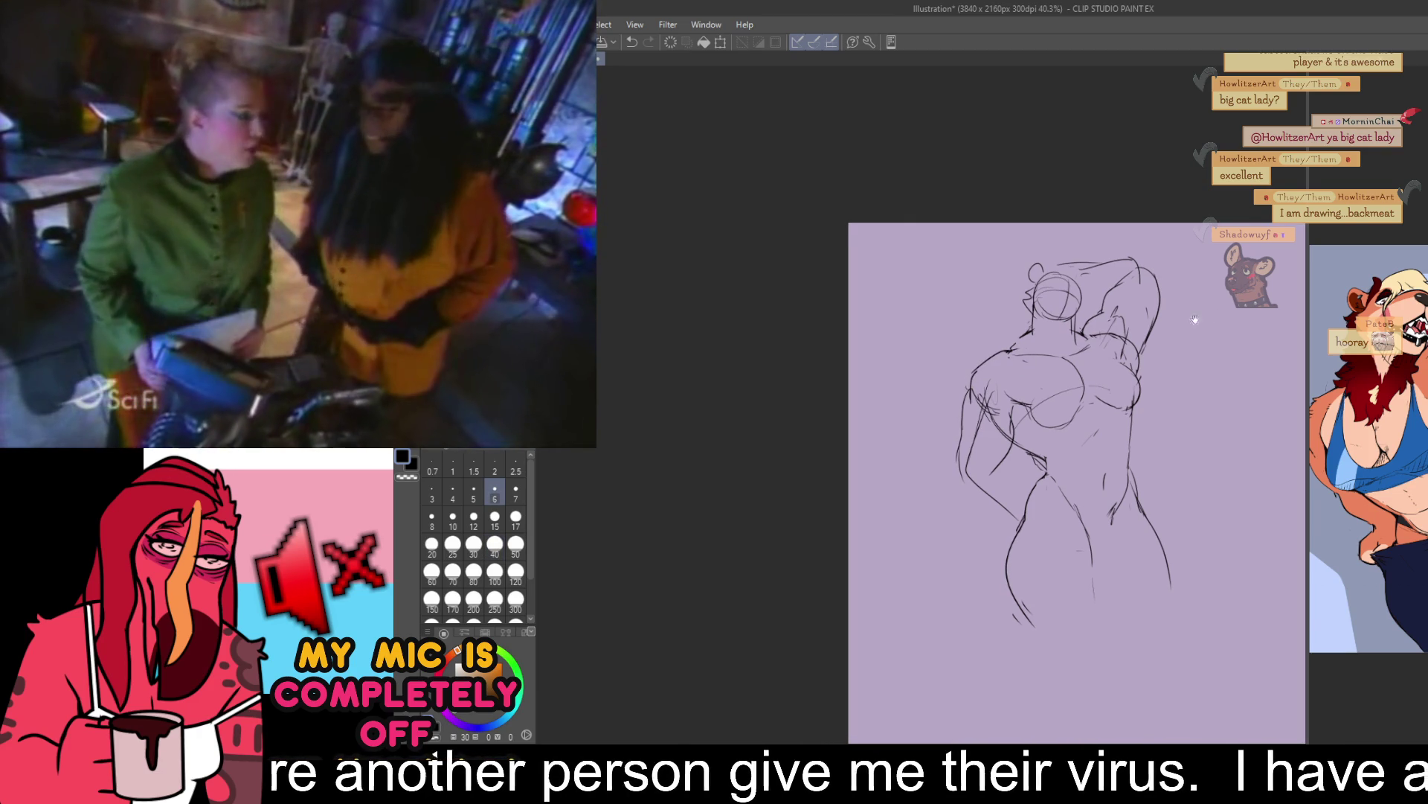
# - Draw the left hand resting on the hip, erasing rough hand-to-hip lines
pyautogui.moveTo(956, 446)
pyautogui.mouseDown()
pyautogui.moveTo(955, 483)
pyautogui.moveTo(1006, 521)
pyautogui.mouseUp()
pyautogui.press('e')
pyautogui.press('p')
pyautogui.moveTo(968, 465)
pyautogui.mouseDown()
pyautogui.moveTo(1012, 479)
pyautogui.moveTo(1029, 513)
pyautogui.mouseUp()
pyautogui.press('e')
pyautogui.moveTo(1001, 458); pyautogui.dragTo(1033, 521)
pyautogui.press('p')
pyautogui.press('e')
pyautogui.moveTo(960, 492); pyautogui.dragTo(1000, 526)
pyautogui.press('p')
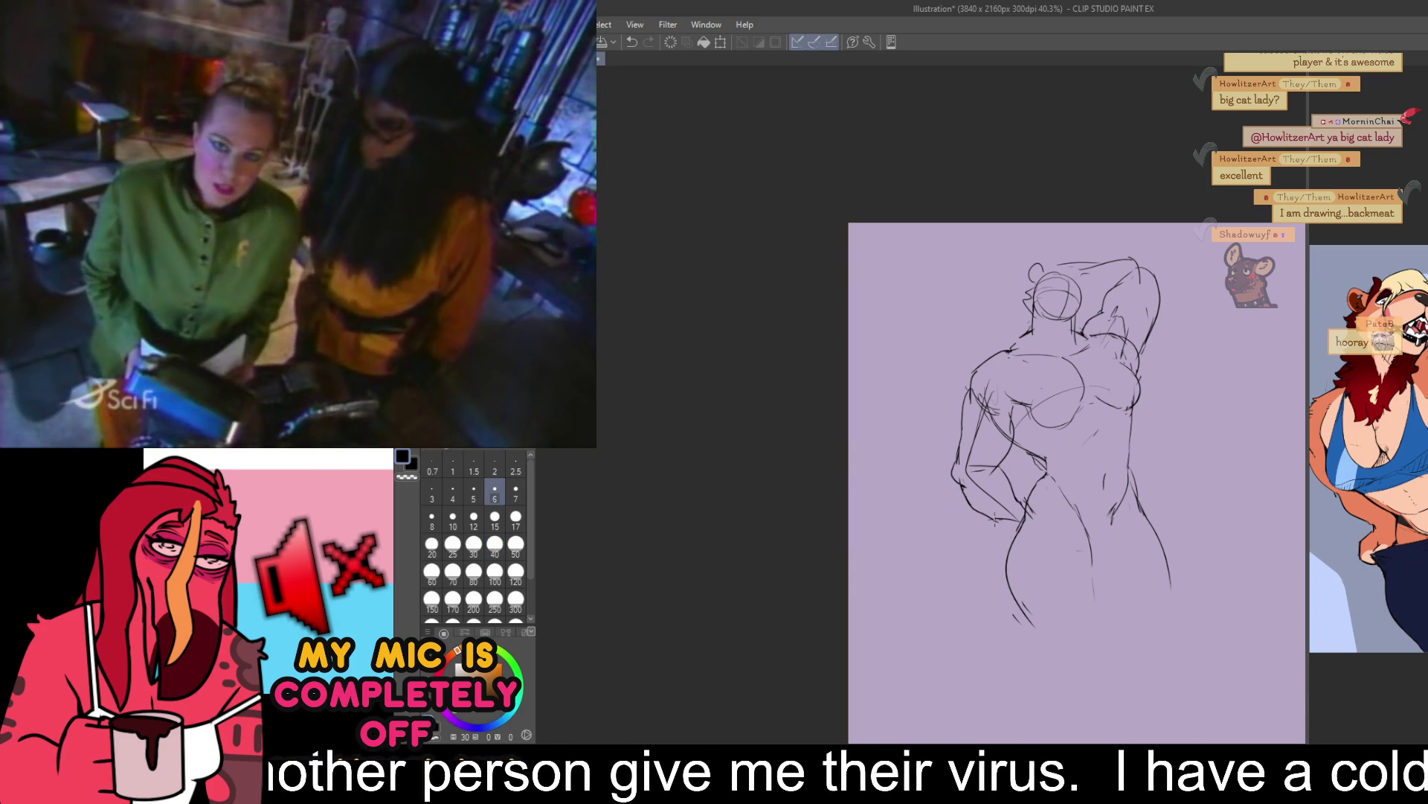
# - Redraw the top edge of the raised arm, undoing a faint stroke
pyautogui.moveTo(1306, 331); pyautogui.dragTo(1169, 327)
pyautogui.moveTo(1089, 361); pyautogui.dragTo(1123, 454)
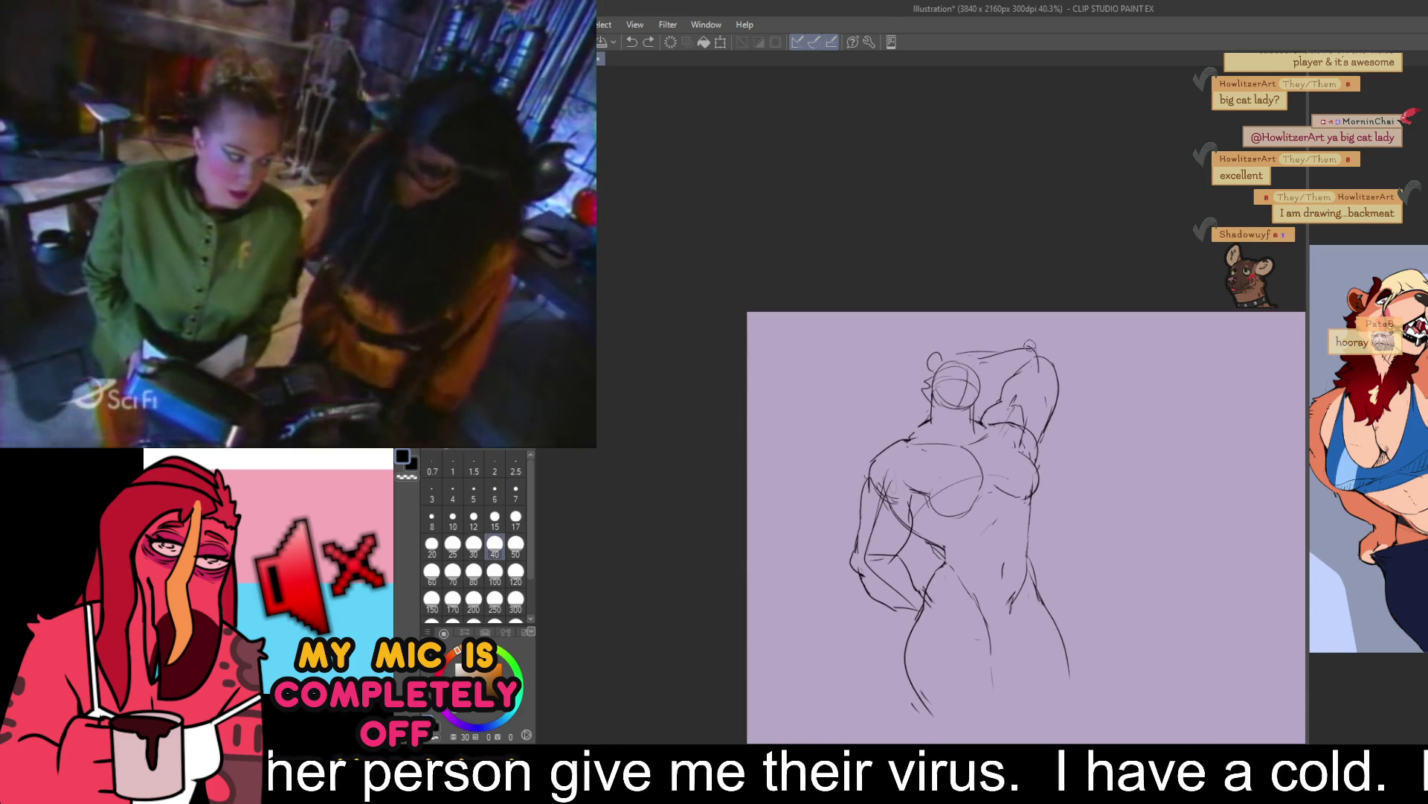
pyautogui.moveTo(969, 349); pyautogui.dragTo(1040, 331)
pyautogui.hotkey('ctrl', 'z')
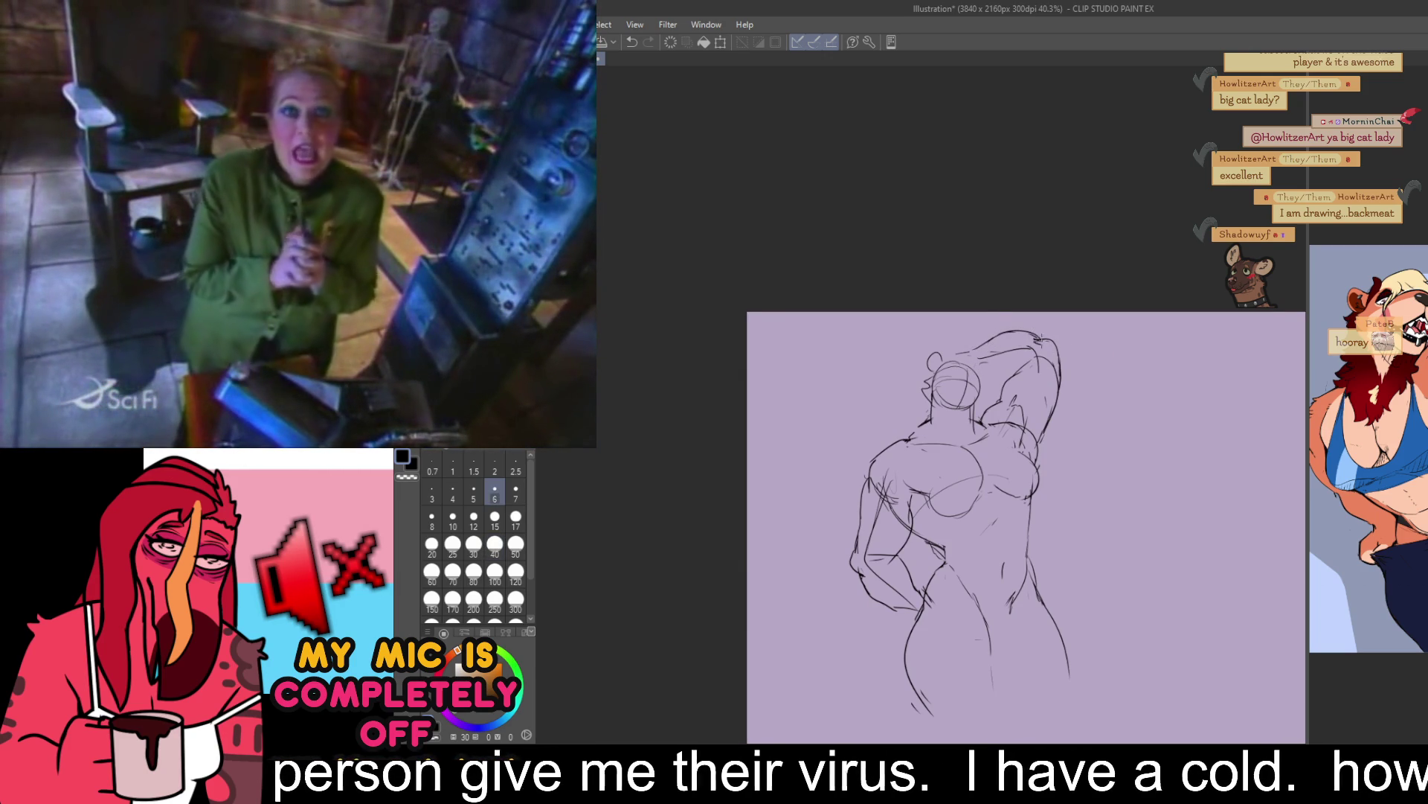
pyautogui.moveTo(1205, 286); pyautogui.dragTo(1238, 293)
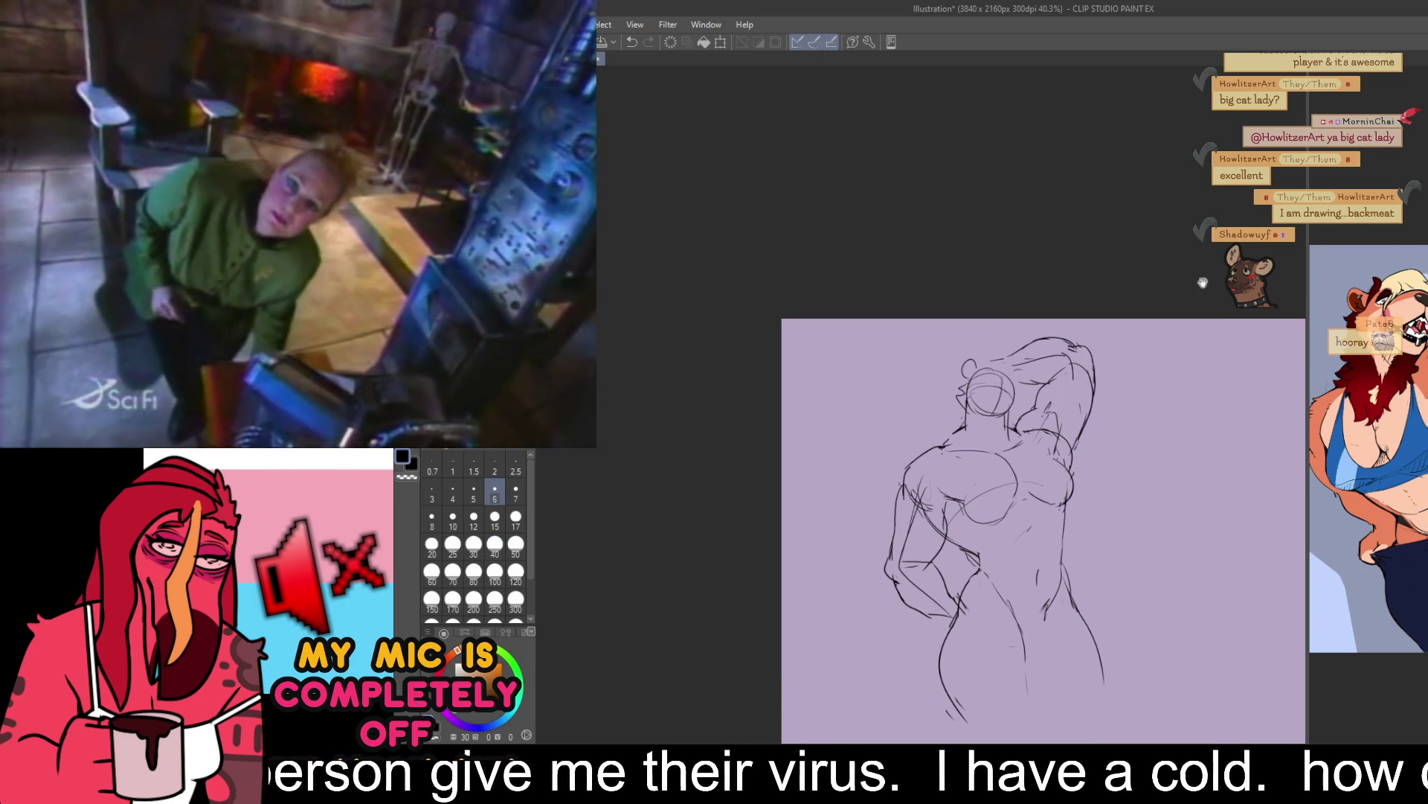
pyautogui.press('e')
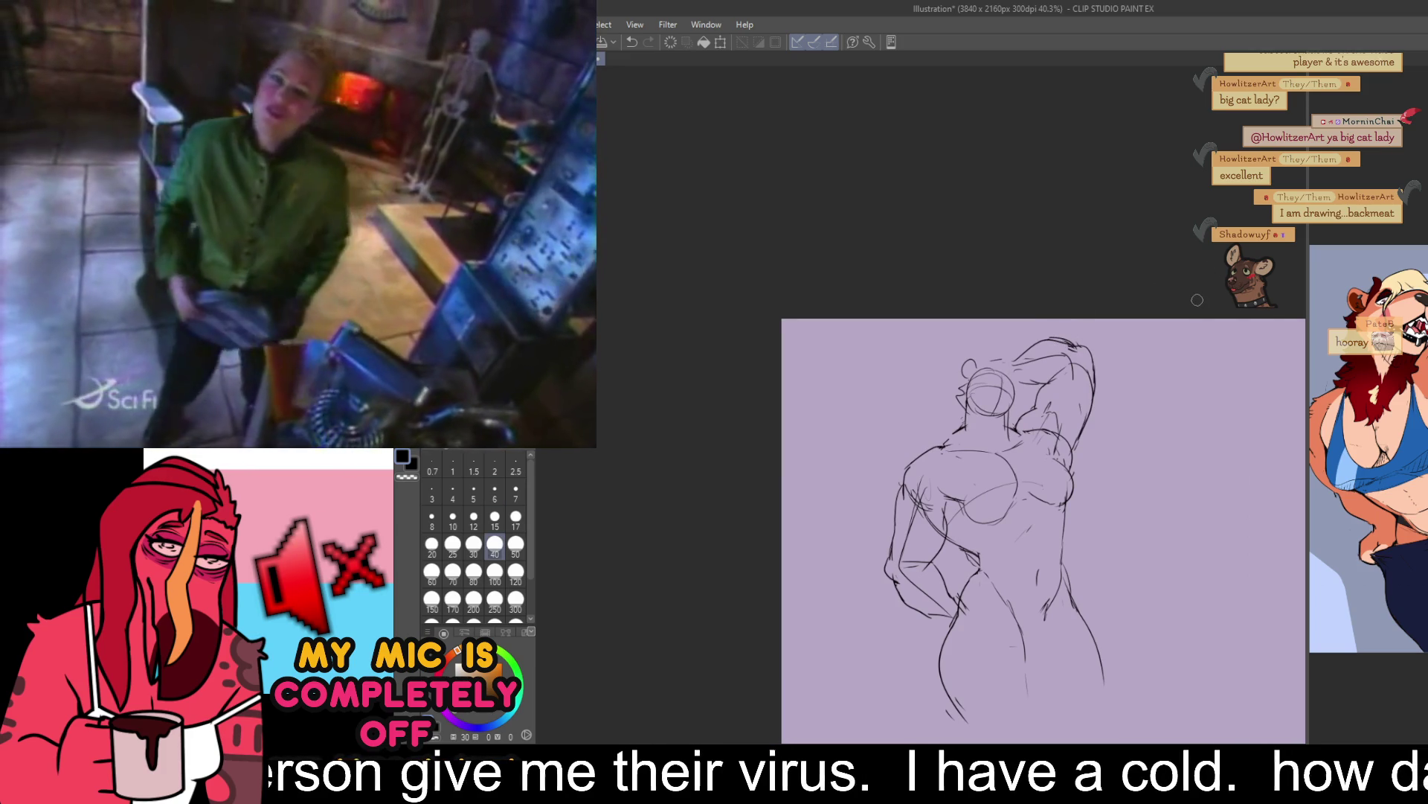
pyautogui.moveTo(1274, 365); pyautogui.dragTo(1218, 284)
pyautogui.moveTo(1043, 475); pyautogui.dragTo(1045, 389)
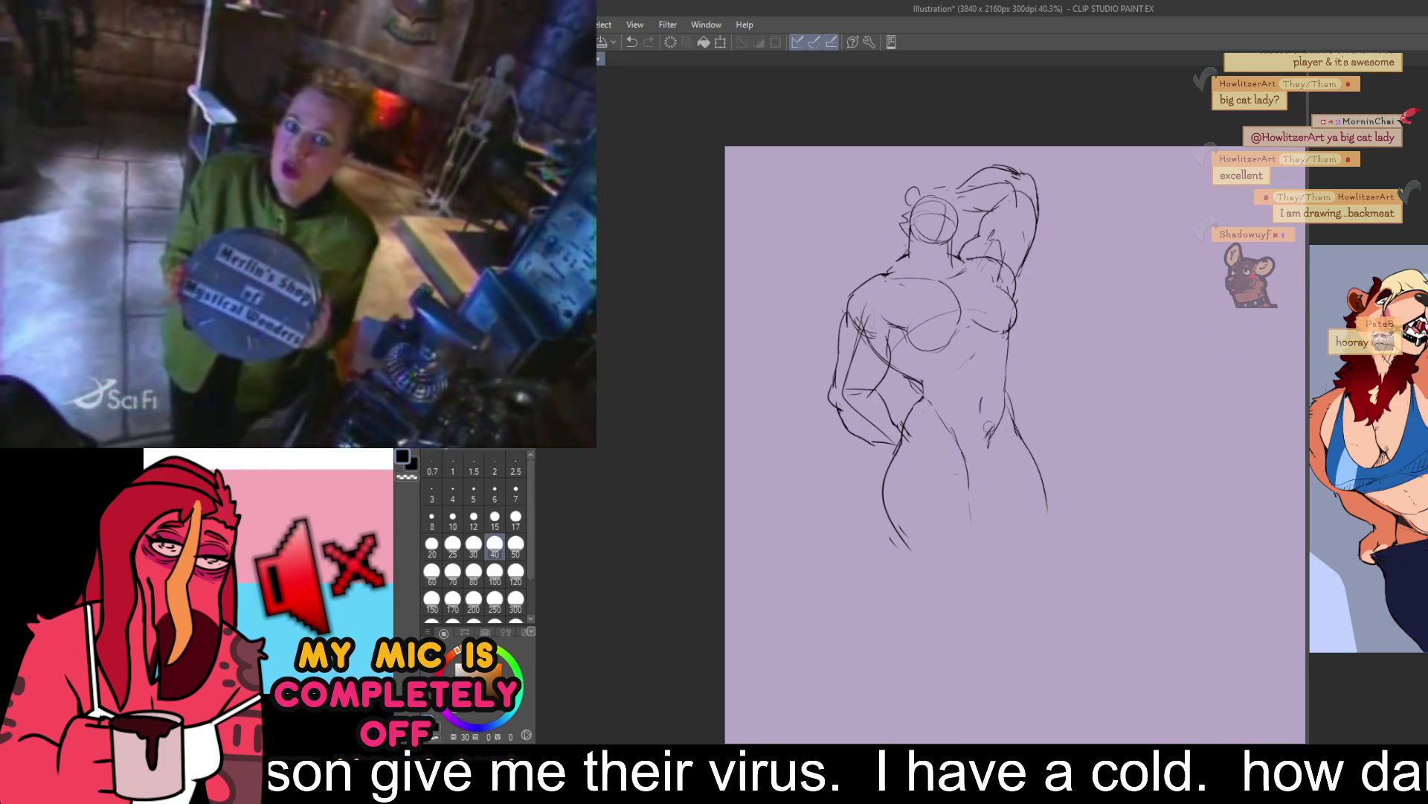
pyautogui.press('p')
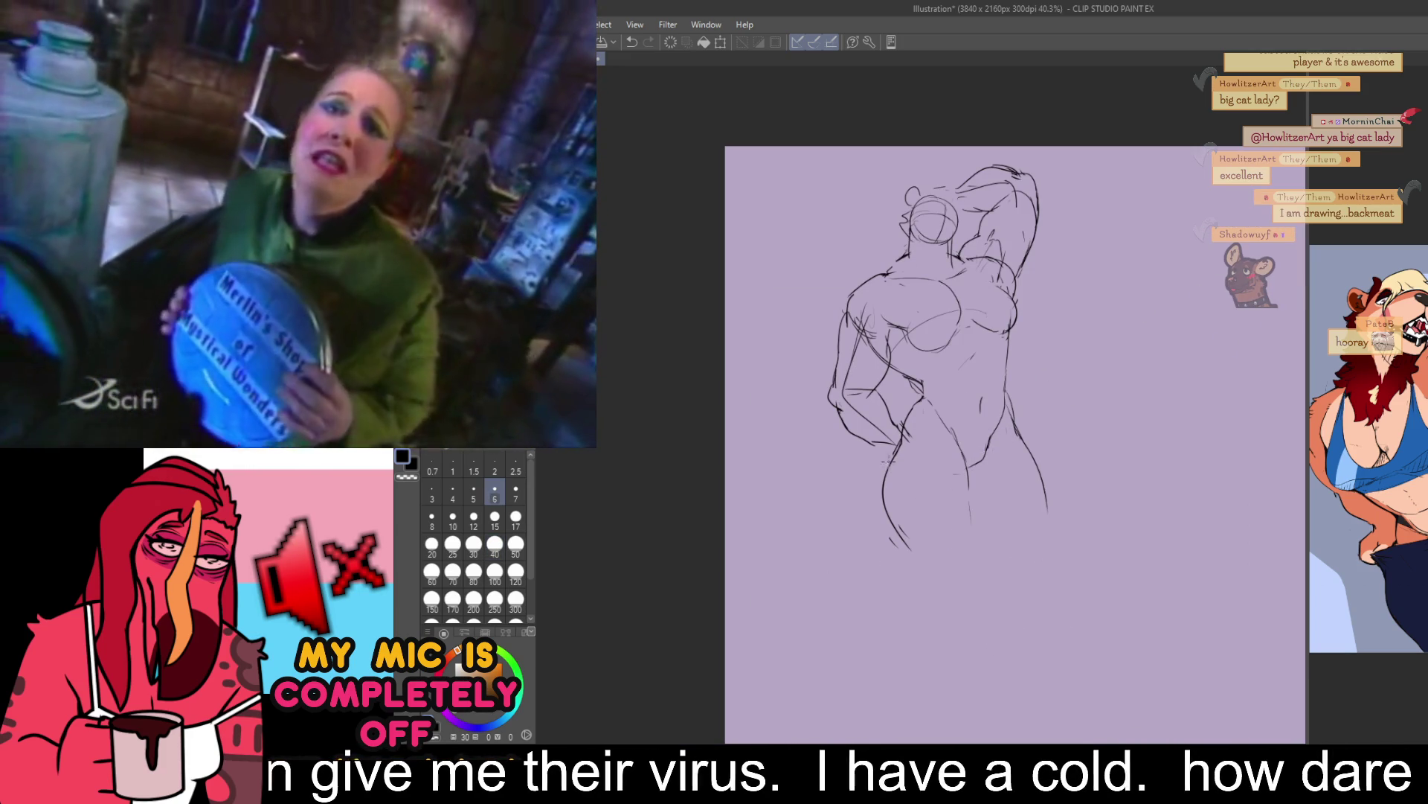
pyautogui.moveTo(941, 399); pyautogui.dragTo(934, 428)
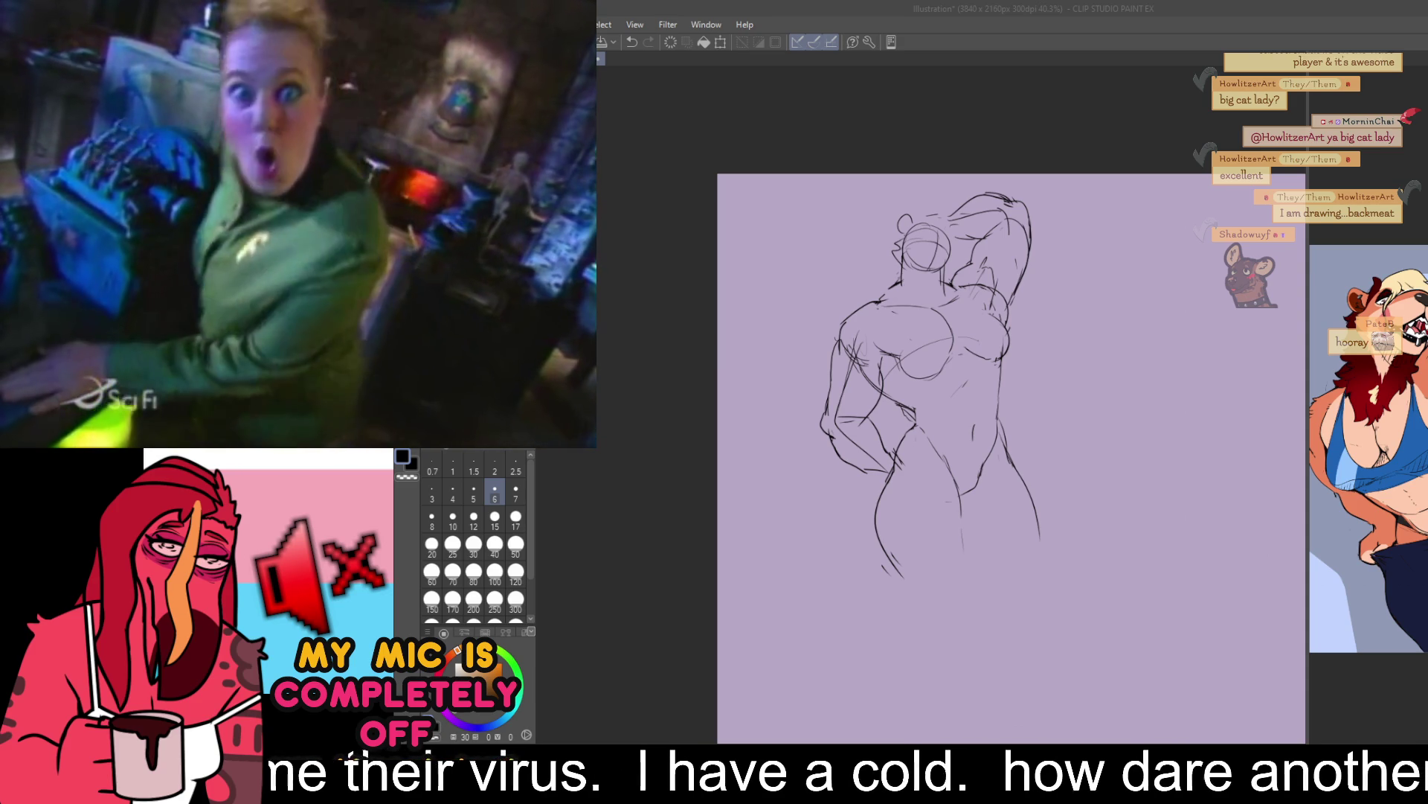
pyautogui.press('Tab')
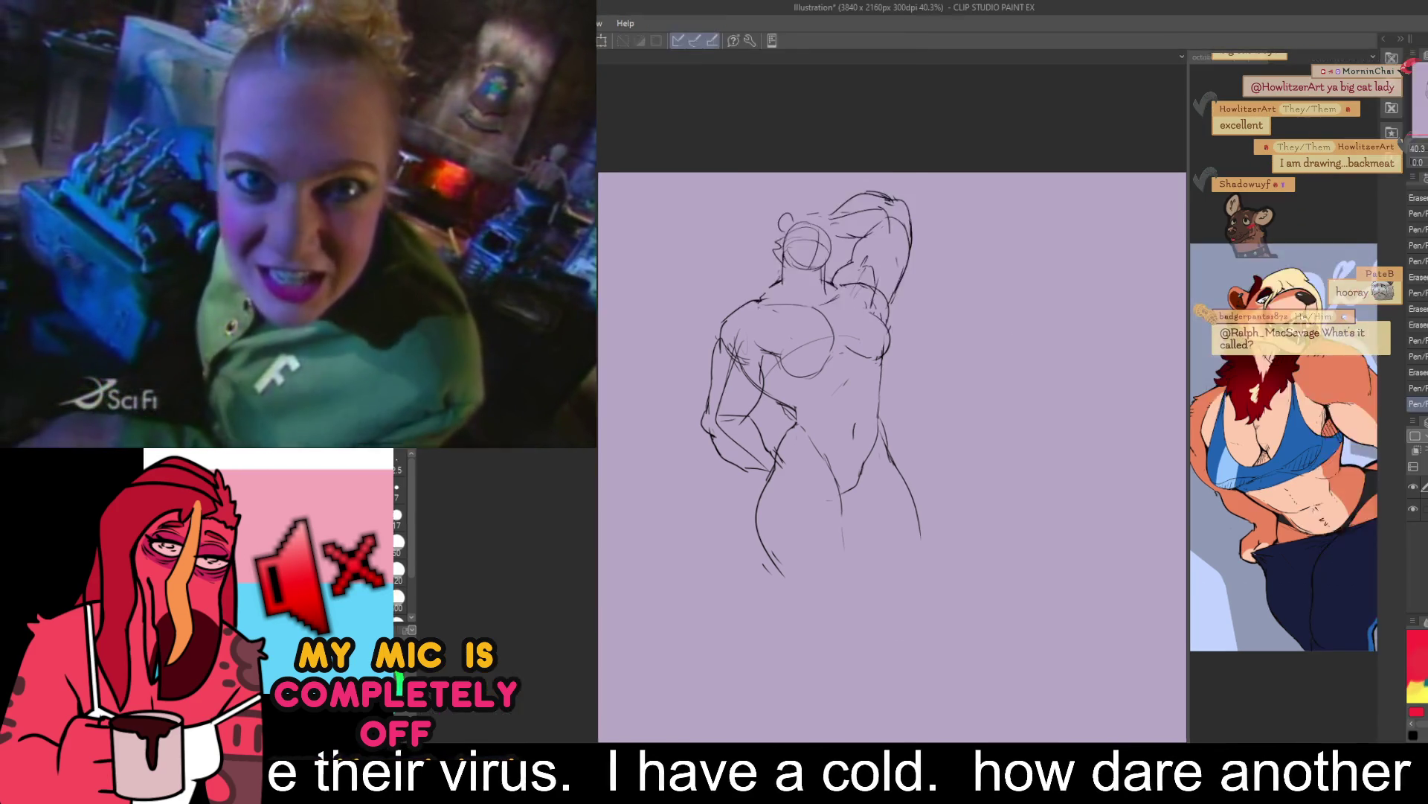
pyautogui.press('Tab')
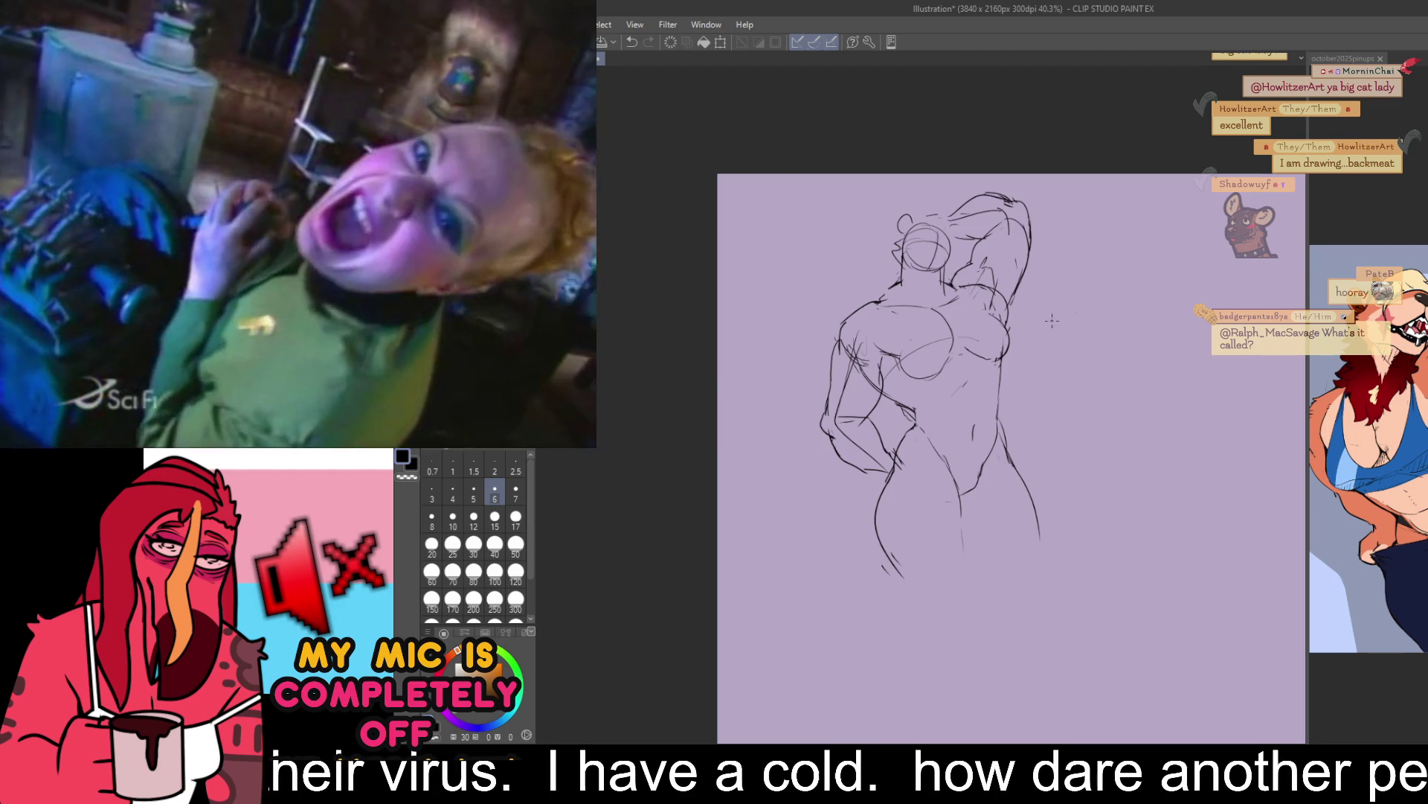
pyautogui.moveTo(1053, 321); pyautogui.dragTo(1064, 372)
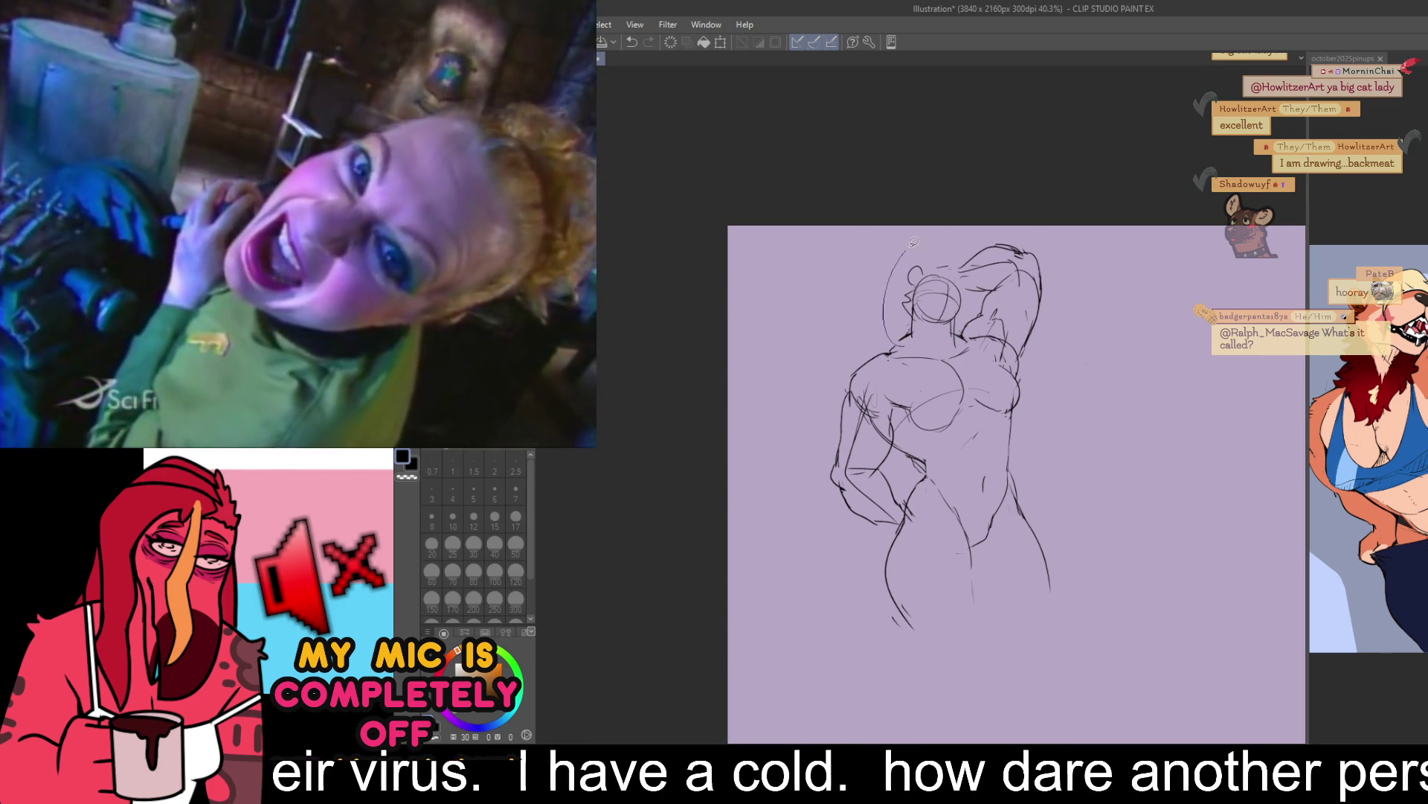
# - Enlarge the head up and to the right with Free Transform, then deselect
pyautogui.hotkey('ctrl', 't')
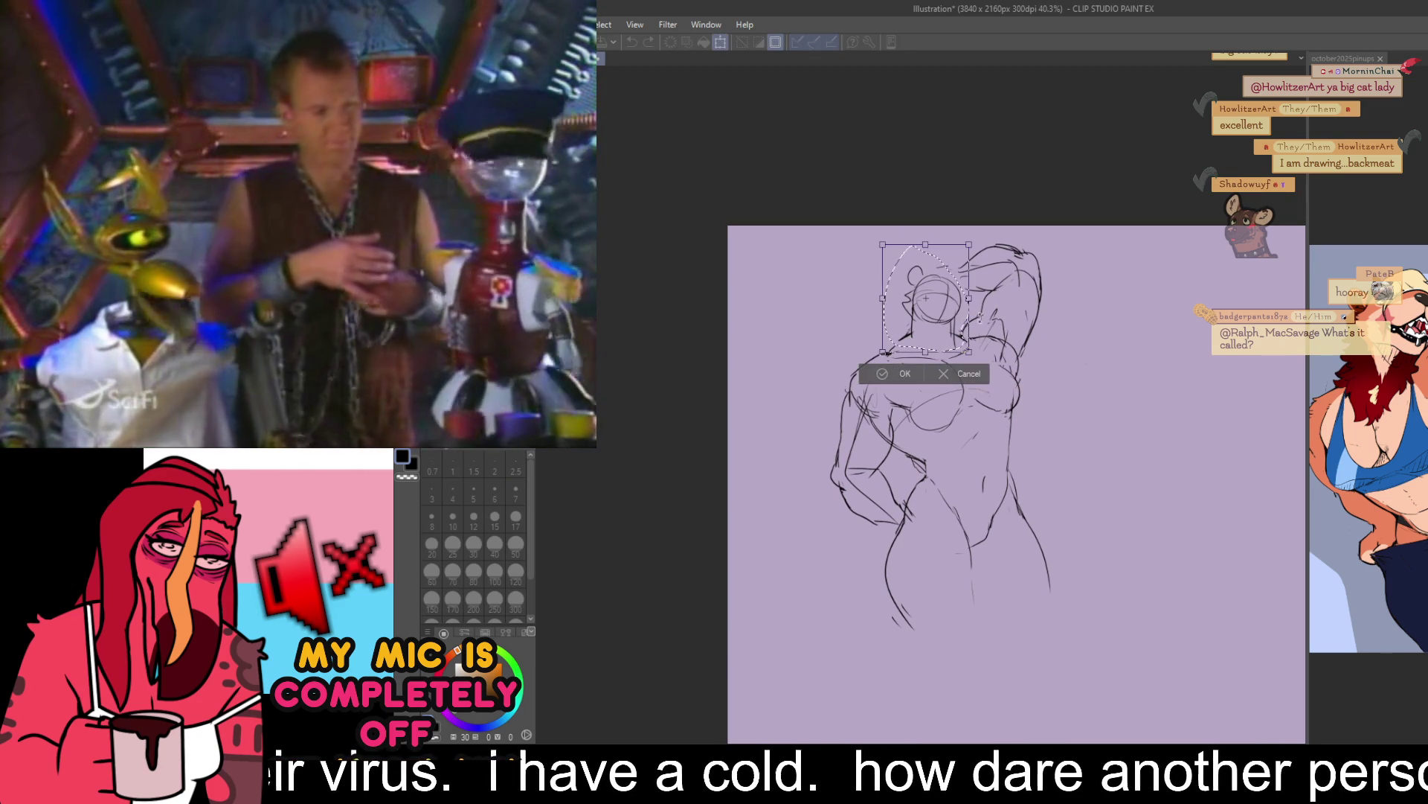
pyautogui.moveTo(969, 244); pyautogui.dragTo(976, 232)
pyautogui.press('Return')
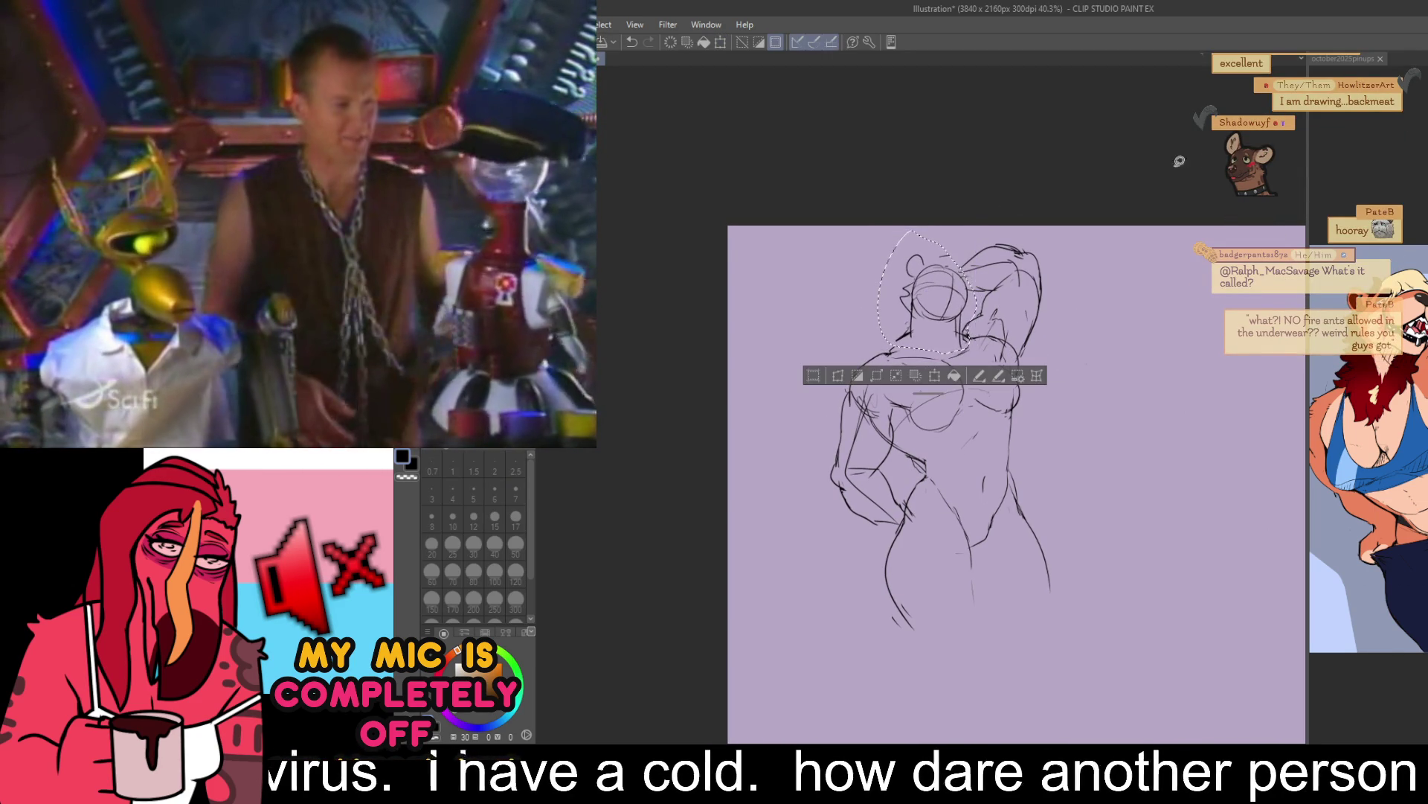
pyautogui.hotkey('ctrl', 'd')
pyautogui.moveTo(1180, 299); pyautogui.dragTo(1145, 241)
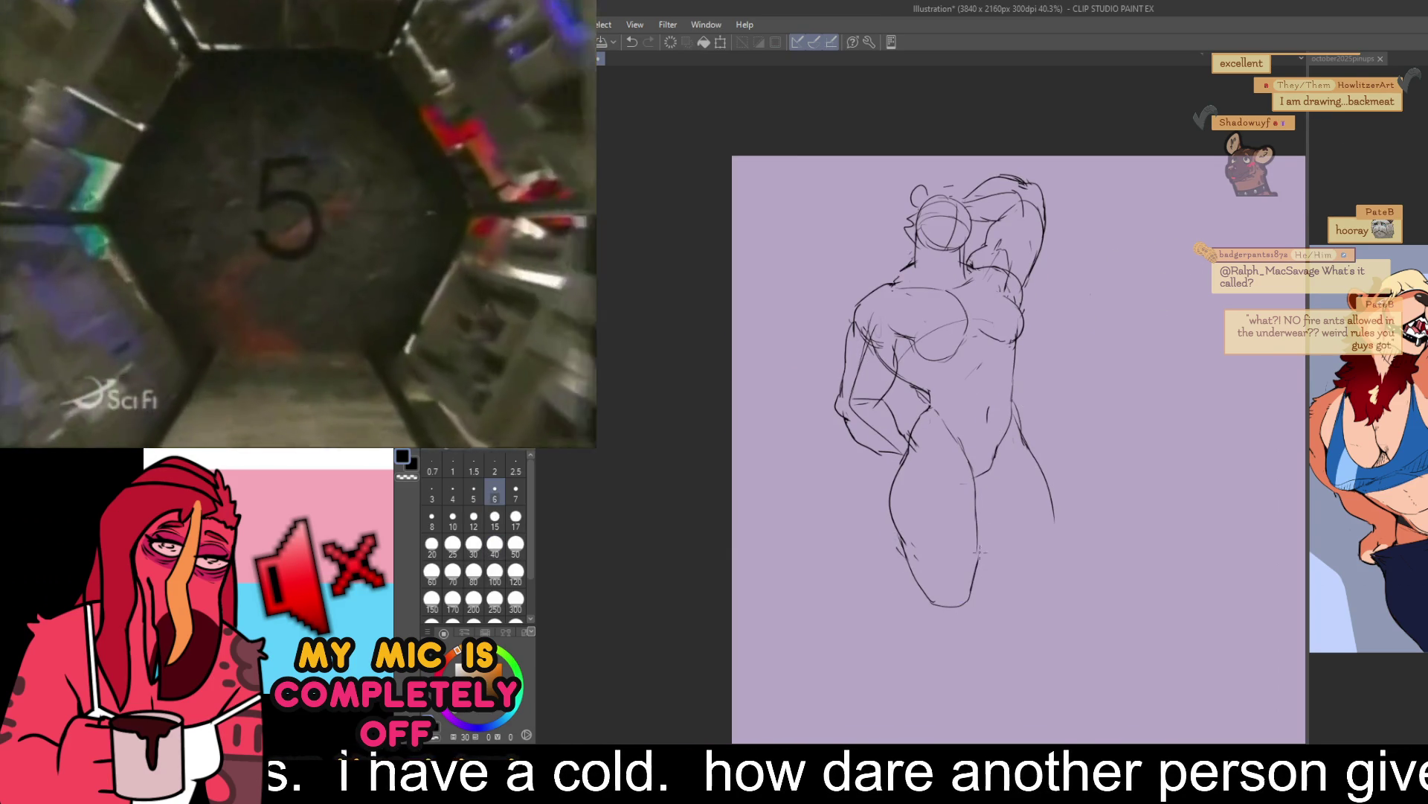
pyautogui.hotkey('ctrl', 'z')
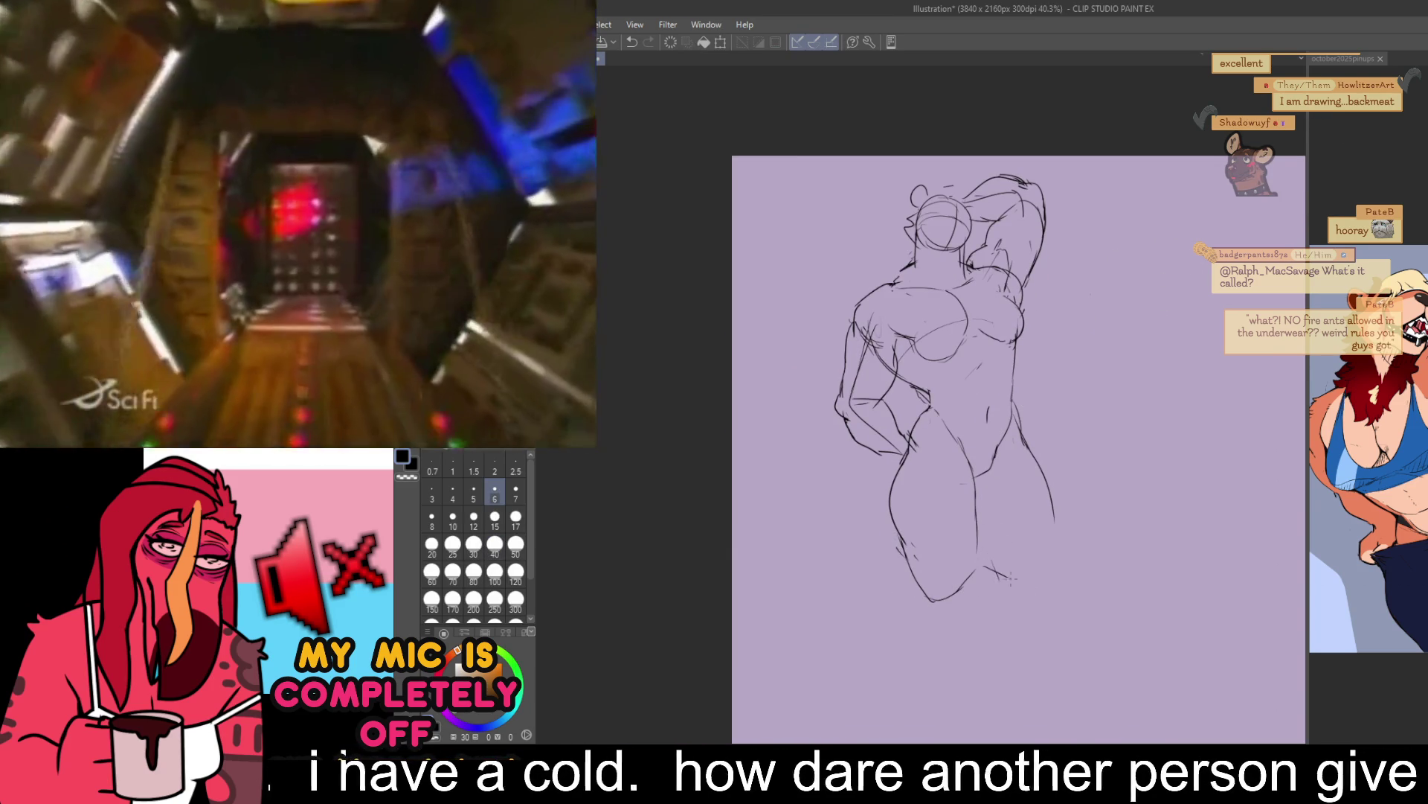
pyautogui.hotkey('ctrl', 'z')
pyautogui.moveTo(1046, 482); pyautogui.dragTo(1052, 558)
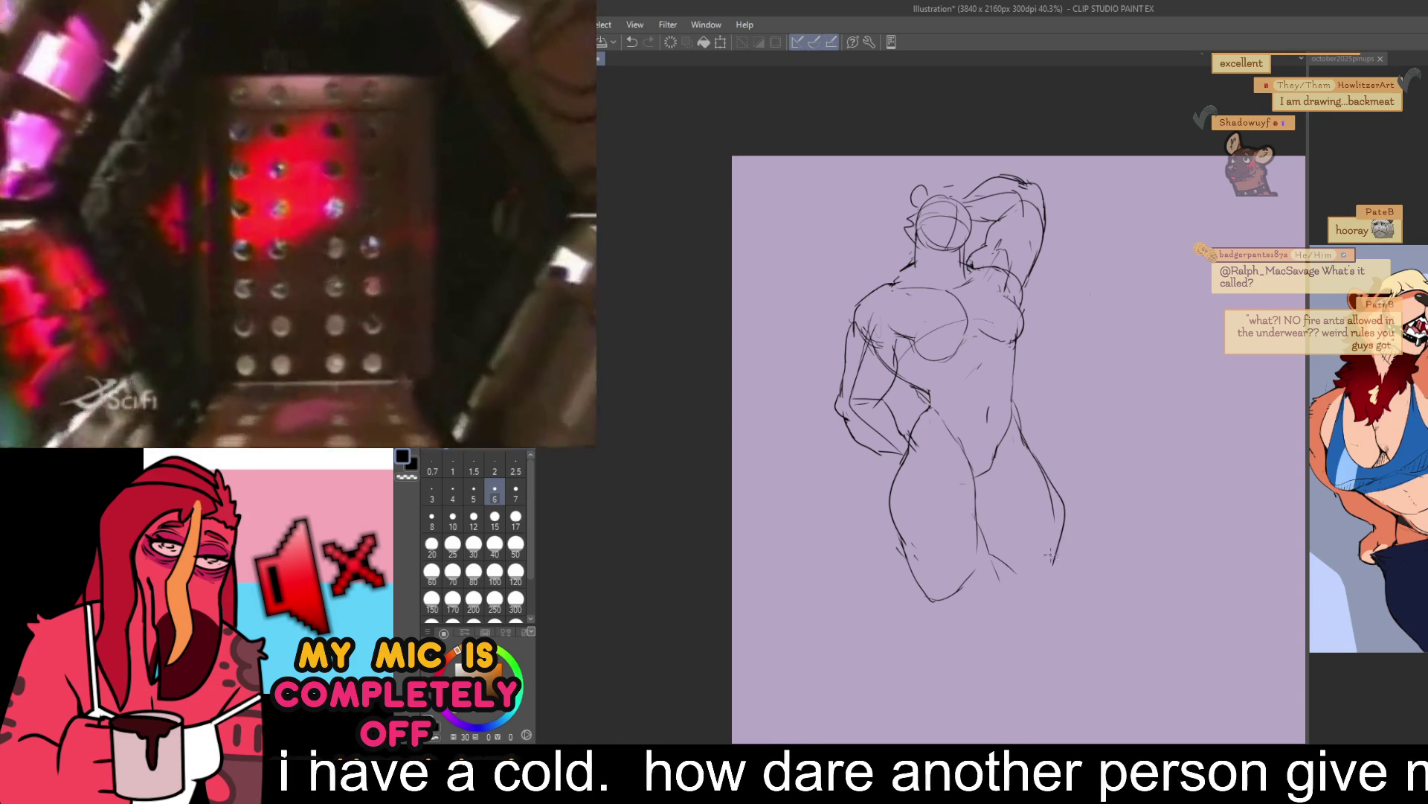
pyautogui.moveTo(1047, 487); pyautogui.dragTo(1050, 571)
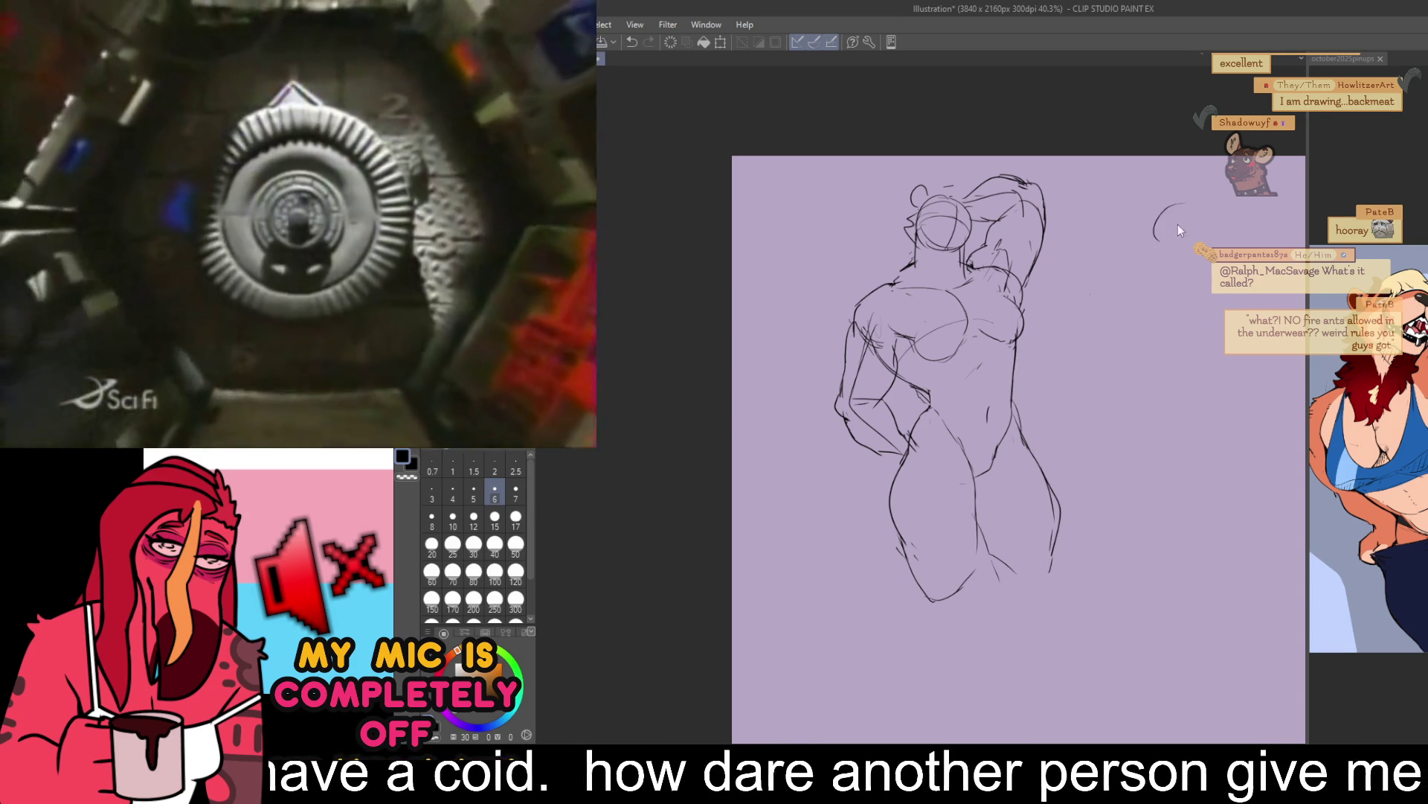
pyautogui.hotkey('ctrl', 'z')
pyautogui.moveTo(1188, 201)
pyautogui.mouseDown()
pyautogui.moveTo(1207, 240)
pyautogui.moveTo(1190, 252)
pyautogui.mouseUp()
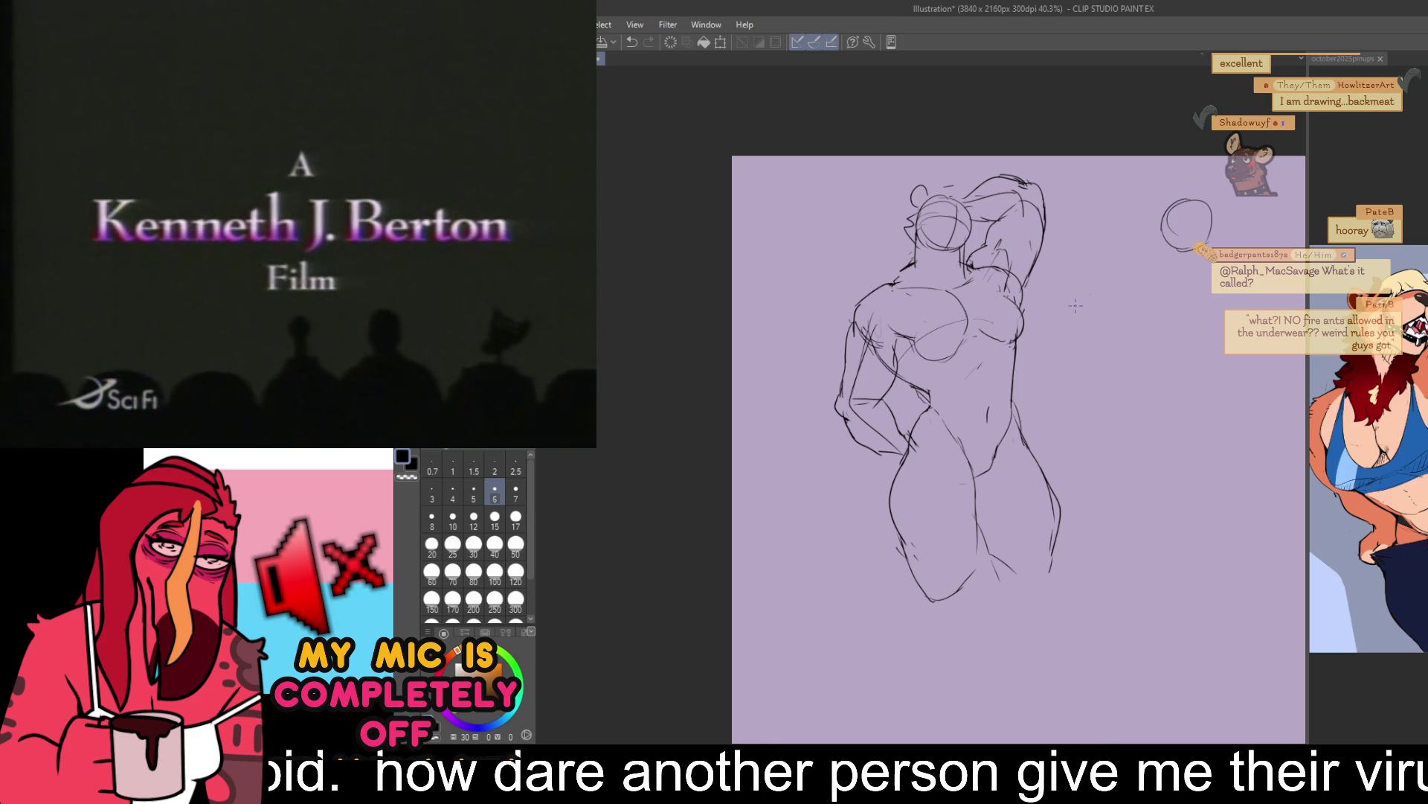
pyautogui.moveTo(1041, 394); pyautogui.dragTo(1029, 439)
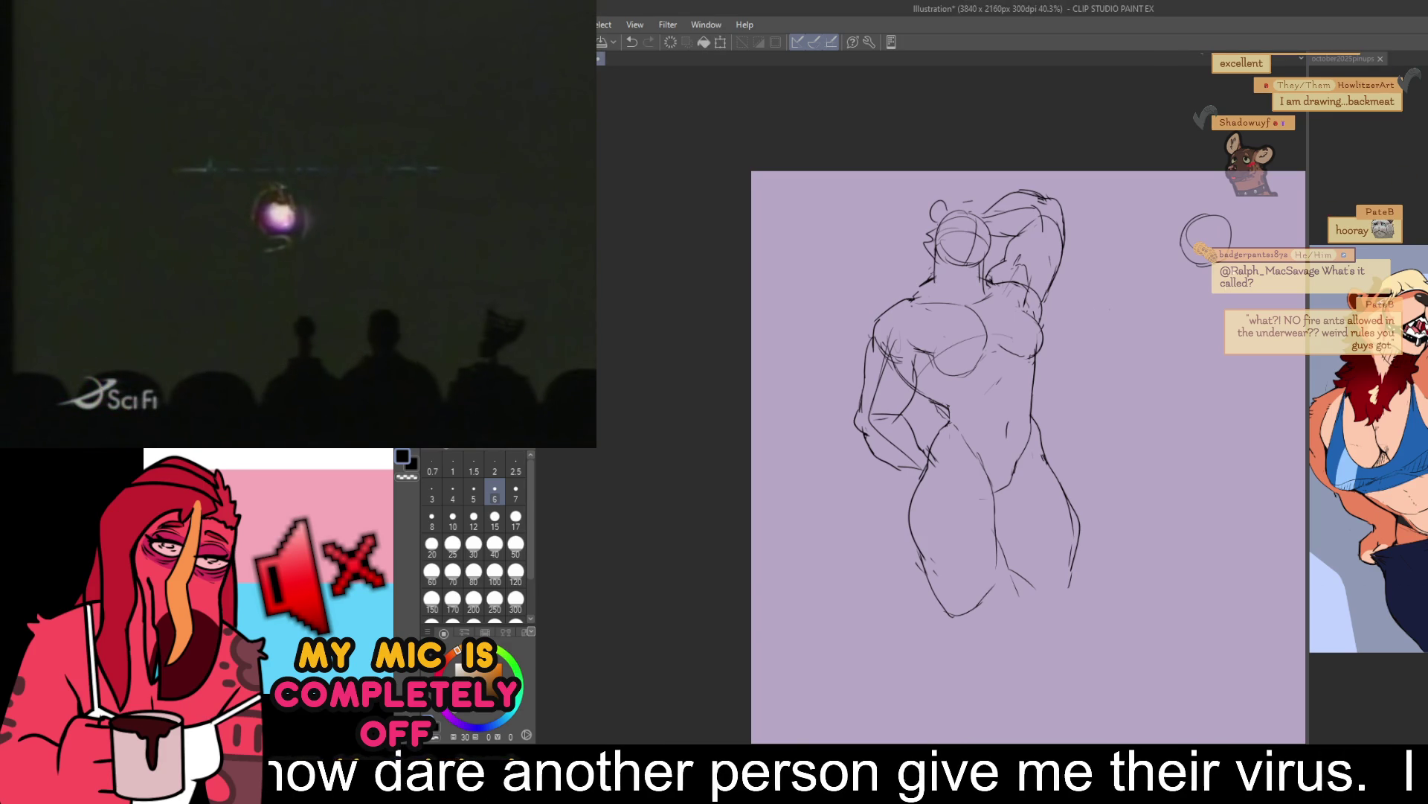
pyautogui.moveTo(1029, 438); pyautogui.dragTo(1017, 457)
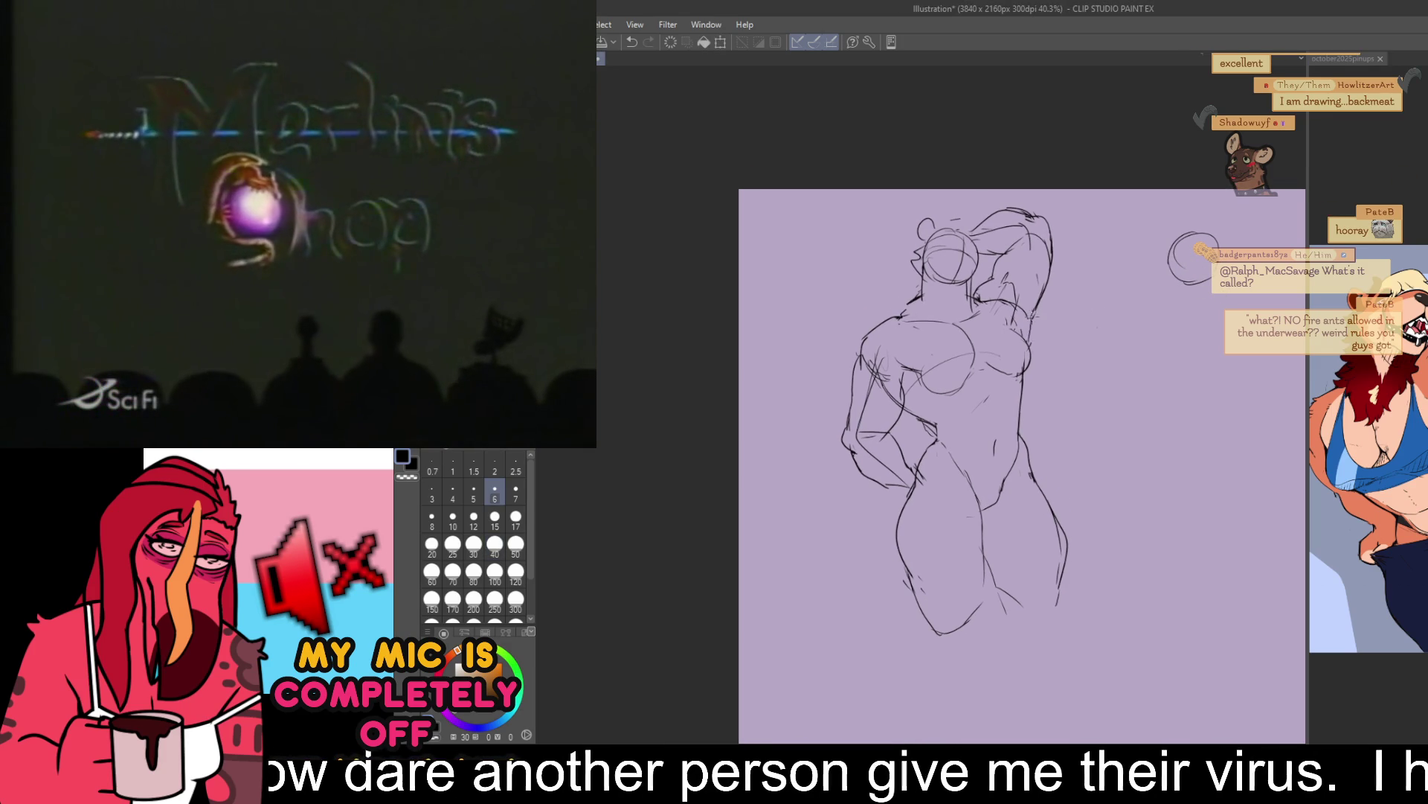
pyautogui.press(']')
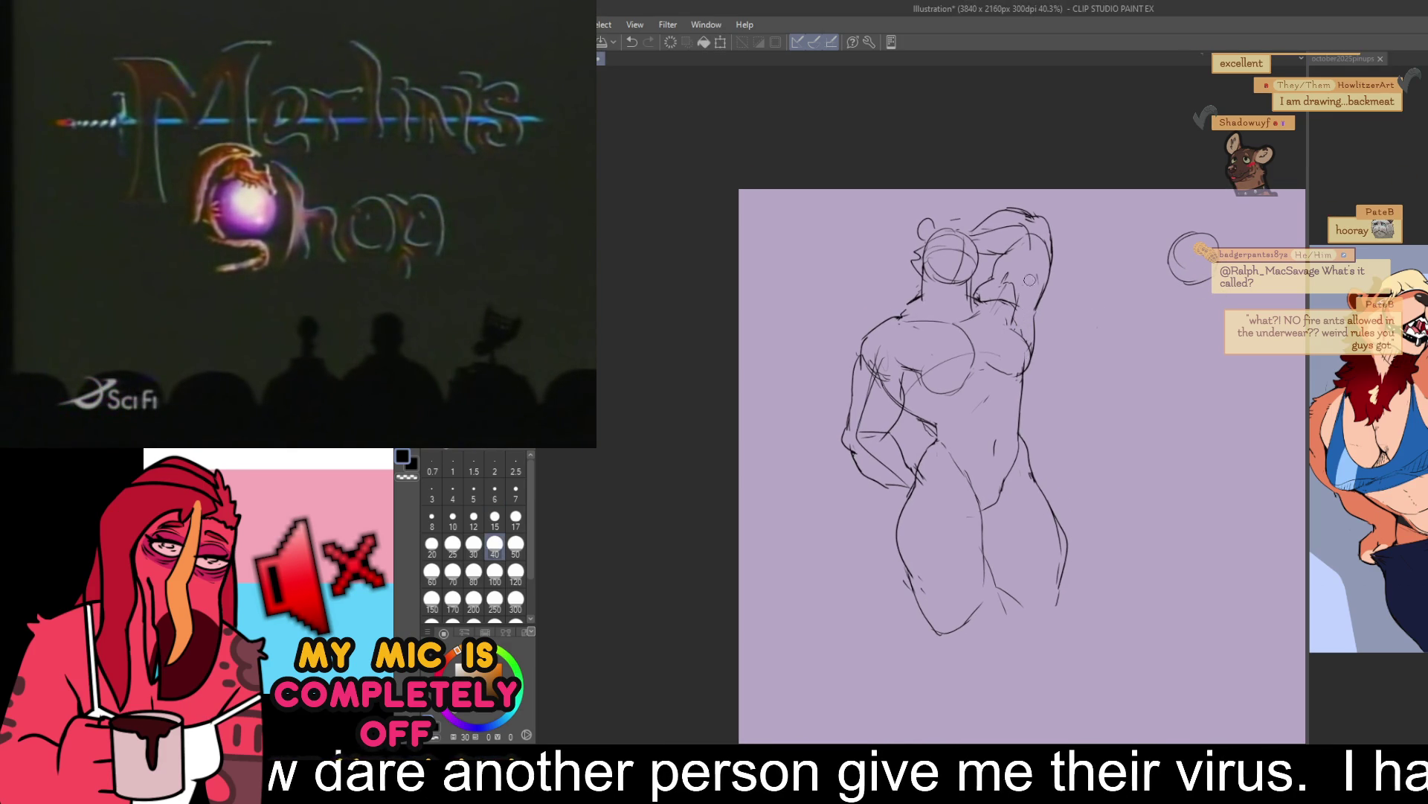
pyautogui.moveTo(1190, 265); pyautogui.dragTo(1193, 304)
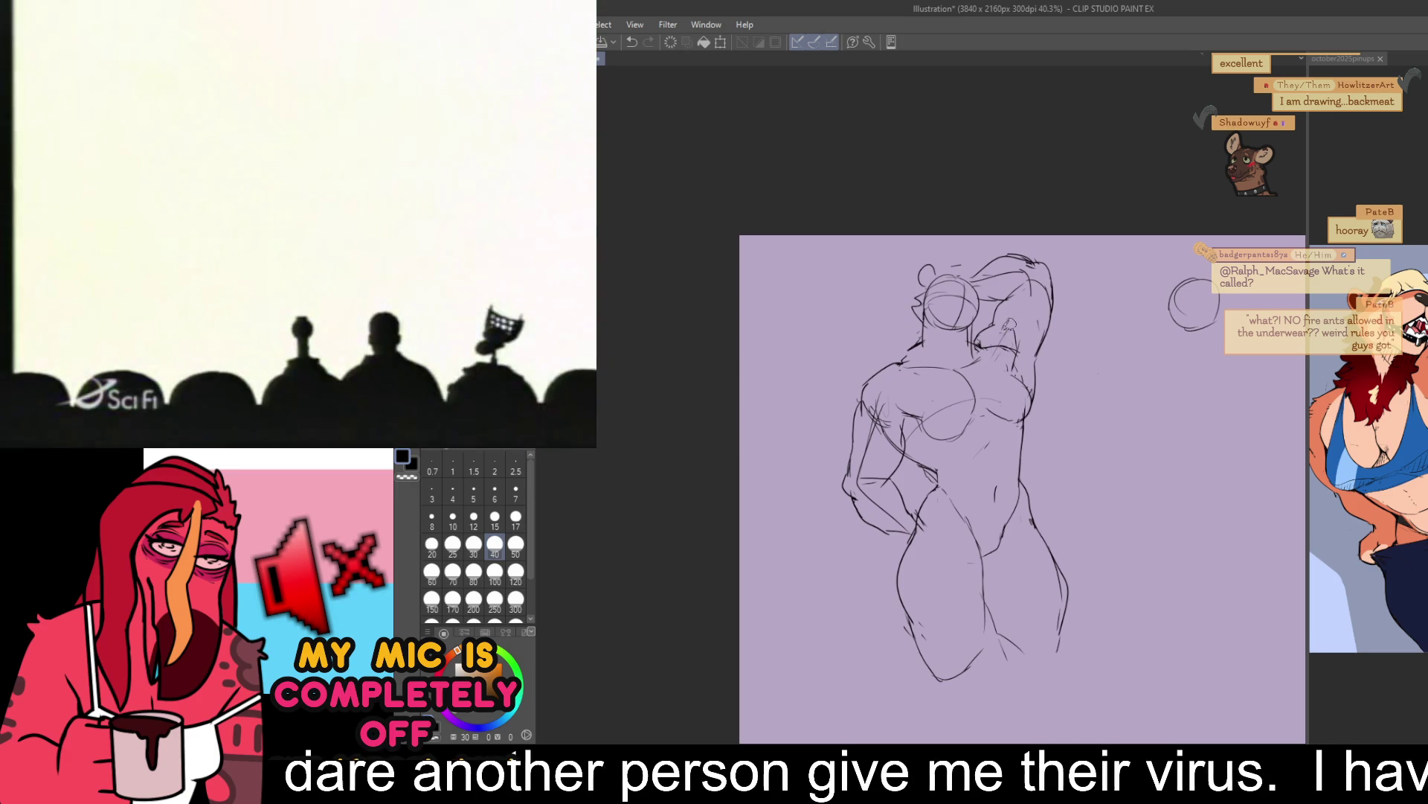
pyautogui.press('[')
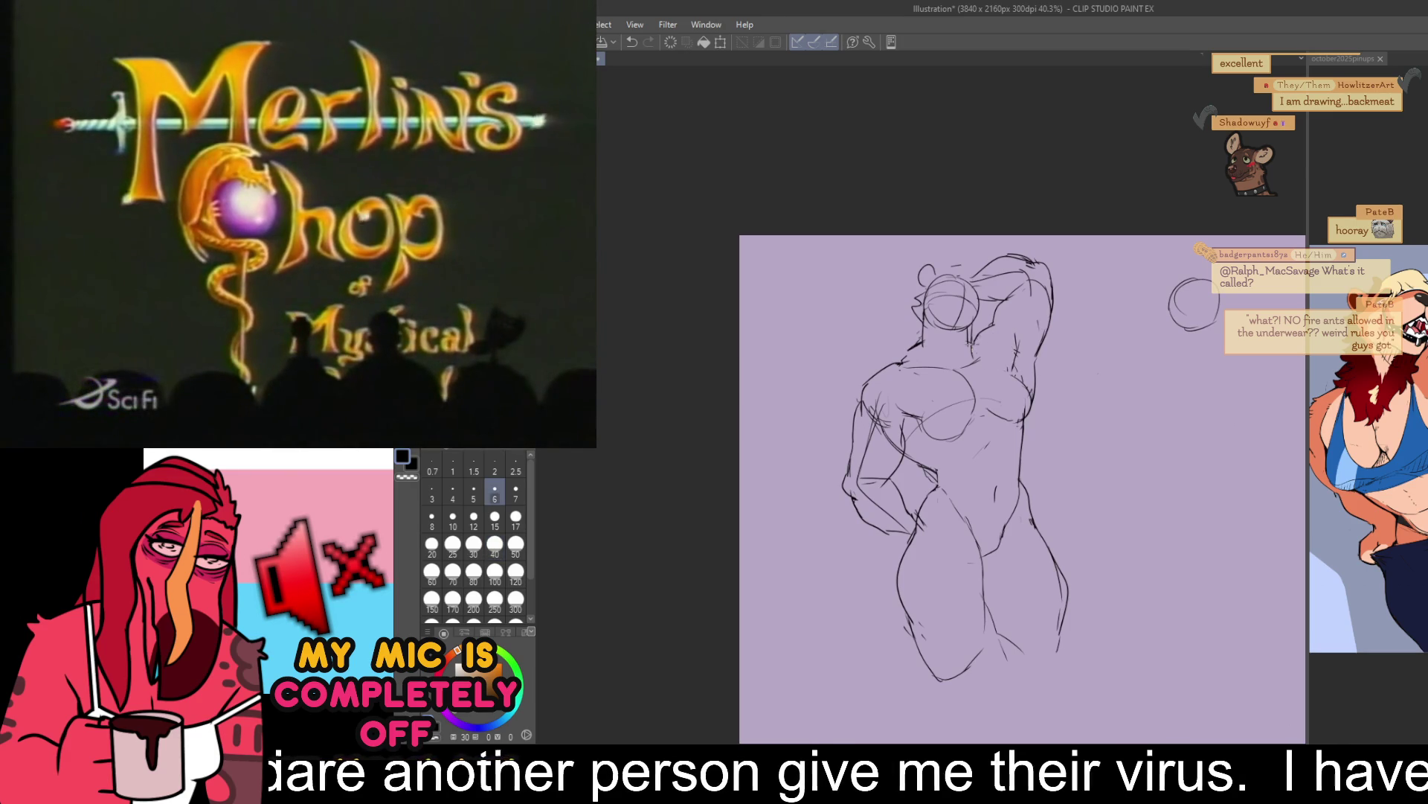
pyautogui.moveTo(1193, 303); pyautogui.dragTo(1203, 327)
pyautogui.moveTo(1057, 466); pyautogui.dragTo(1027, 329)
# - Lasso the hips and legs, rotate them slightly, move them left, then deselect
pyautogui.moveTo(1049, 392); pyautogui.dragTo(1054, 398)
pyautogui.moveTo(902, 414)
pyautogui.mouseDown()
pyautogui.moveTo(1034, 593)
pyautogui.moveTo(1032, 396)
pyautogui.mouseUp()
pyautogui.moveTo(982, 448); pyautogui.dragTo(983, 450)
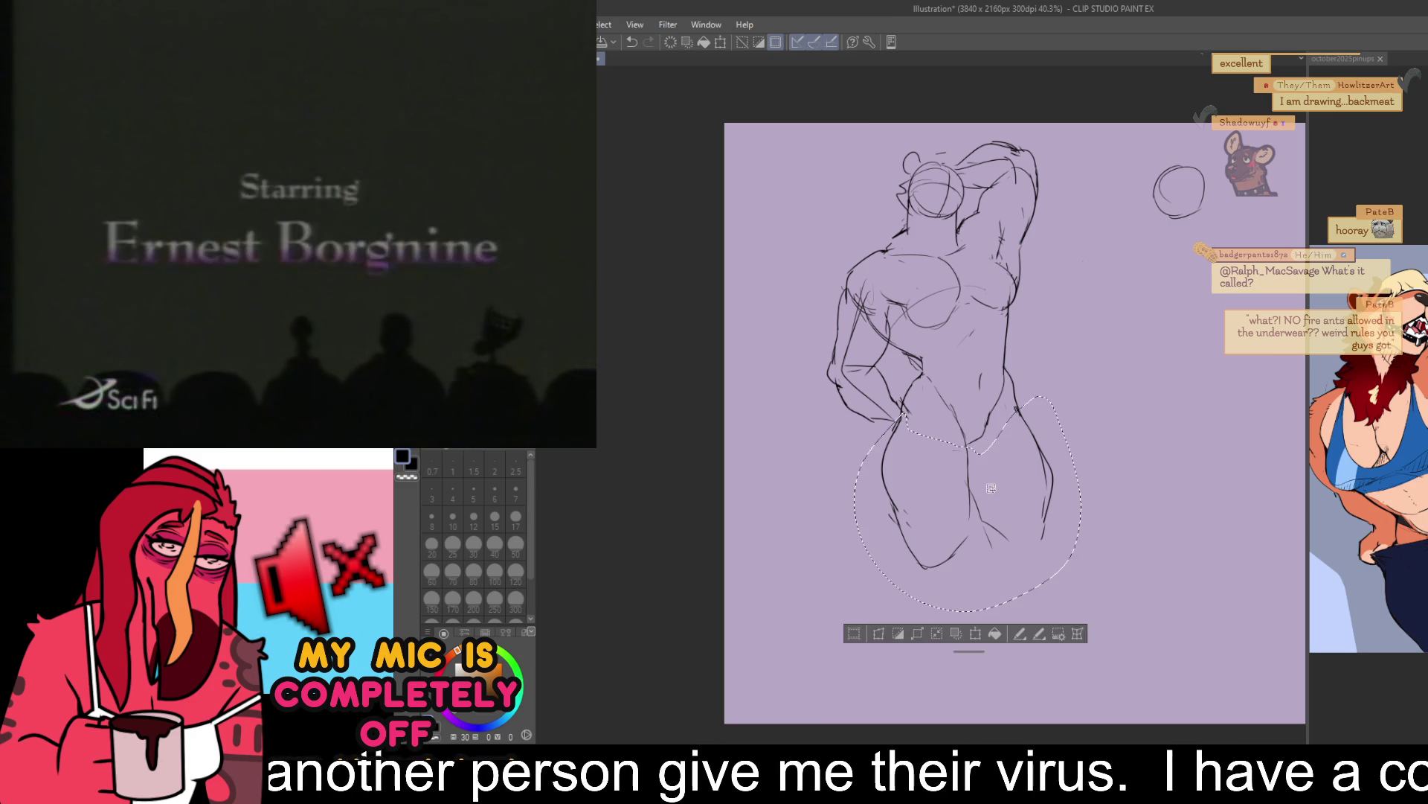
pyautogui.click(976, 640)
pyautogui.moveTo(1093, 398); pyautogui.dragTo(1108, 424)
pyautogui.moveTo(1062, 469); pyautogui.dragTo(1047, 465)
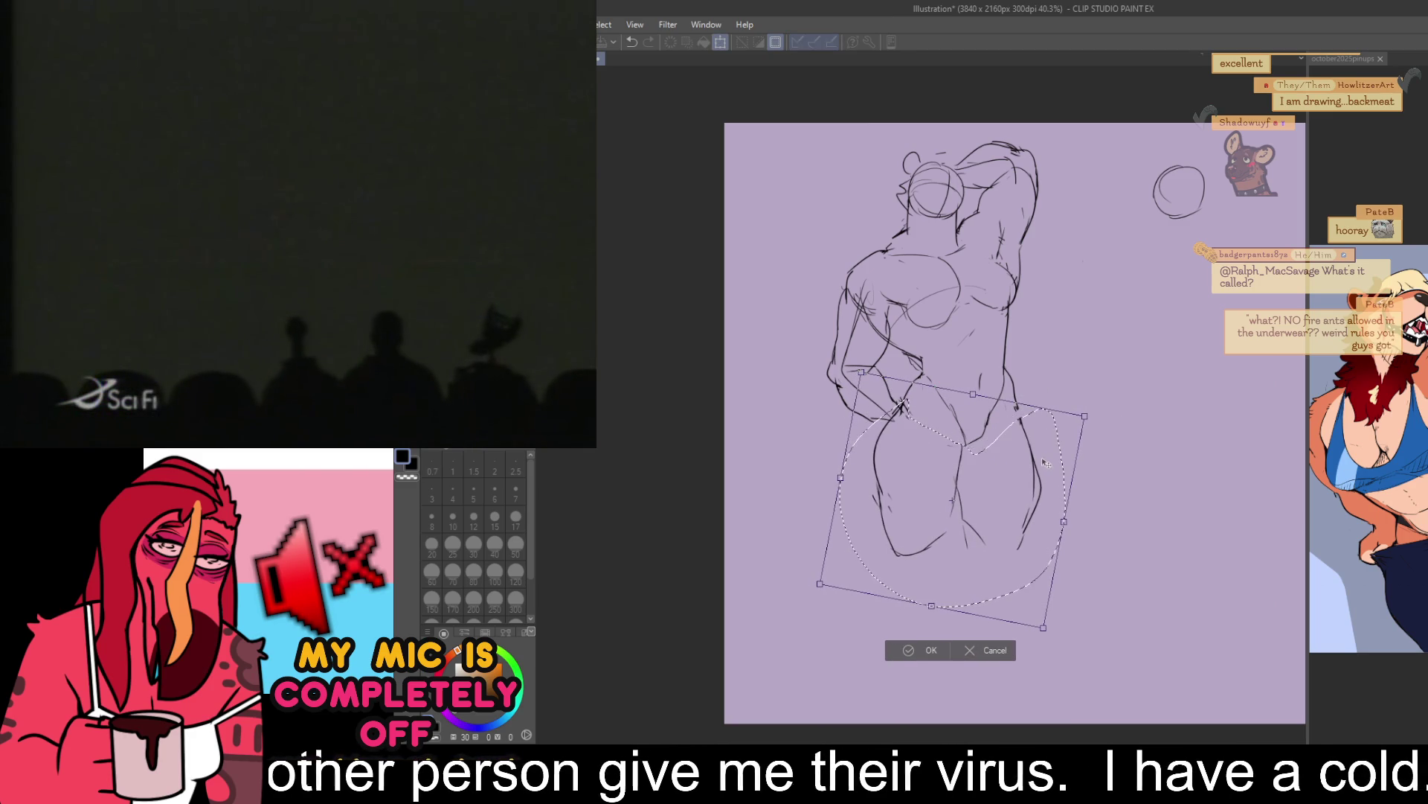
pyautogui.press('Return')
pyautogui.hotkey('ctrl', 'd')
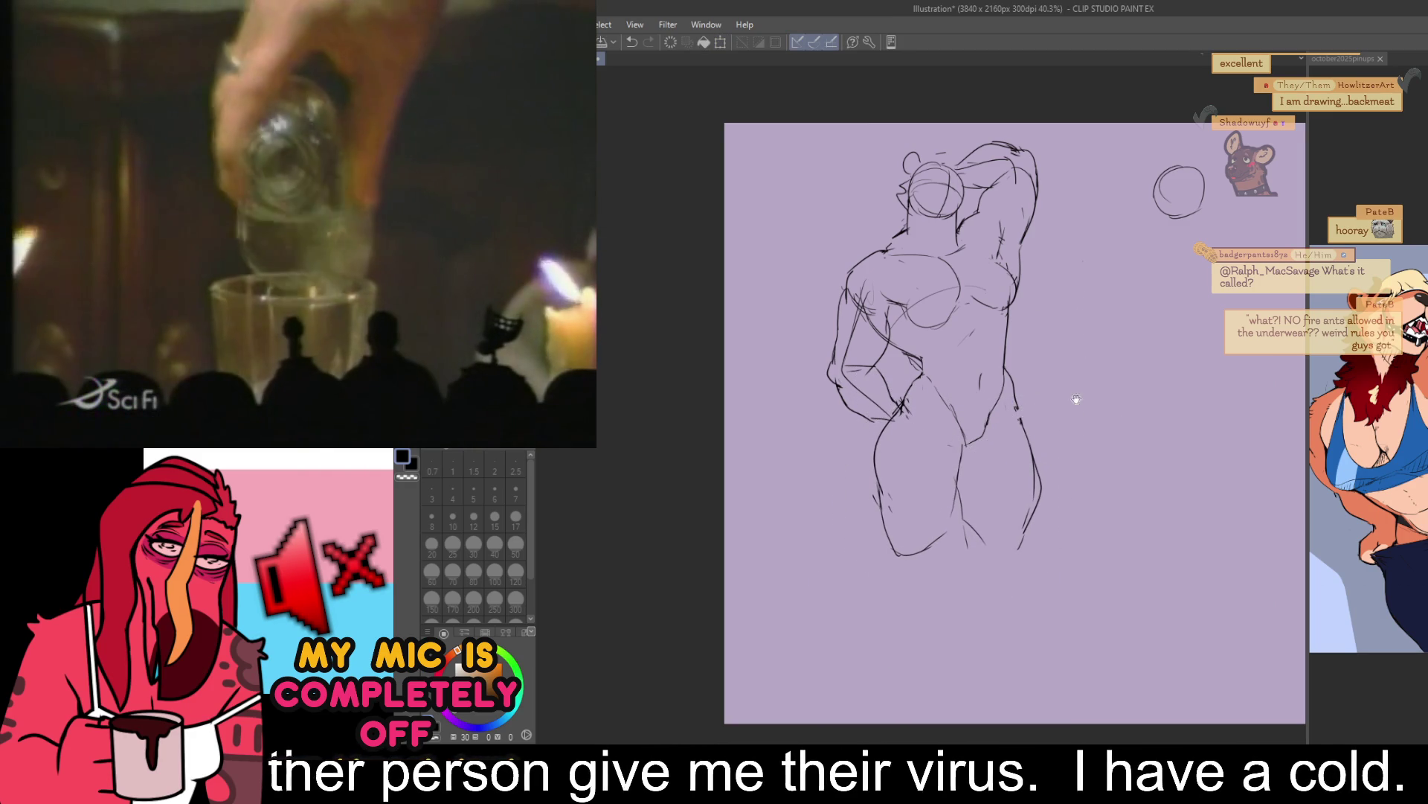
pyautogui.scroll(-1, 1042, 410)
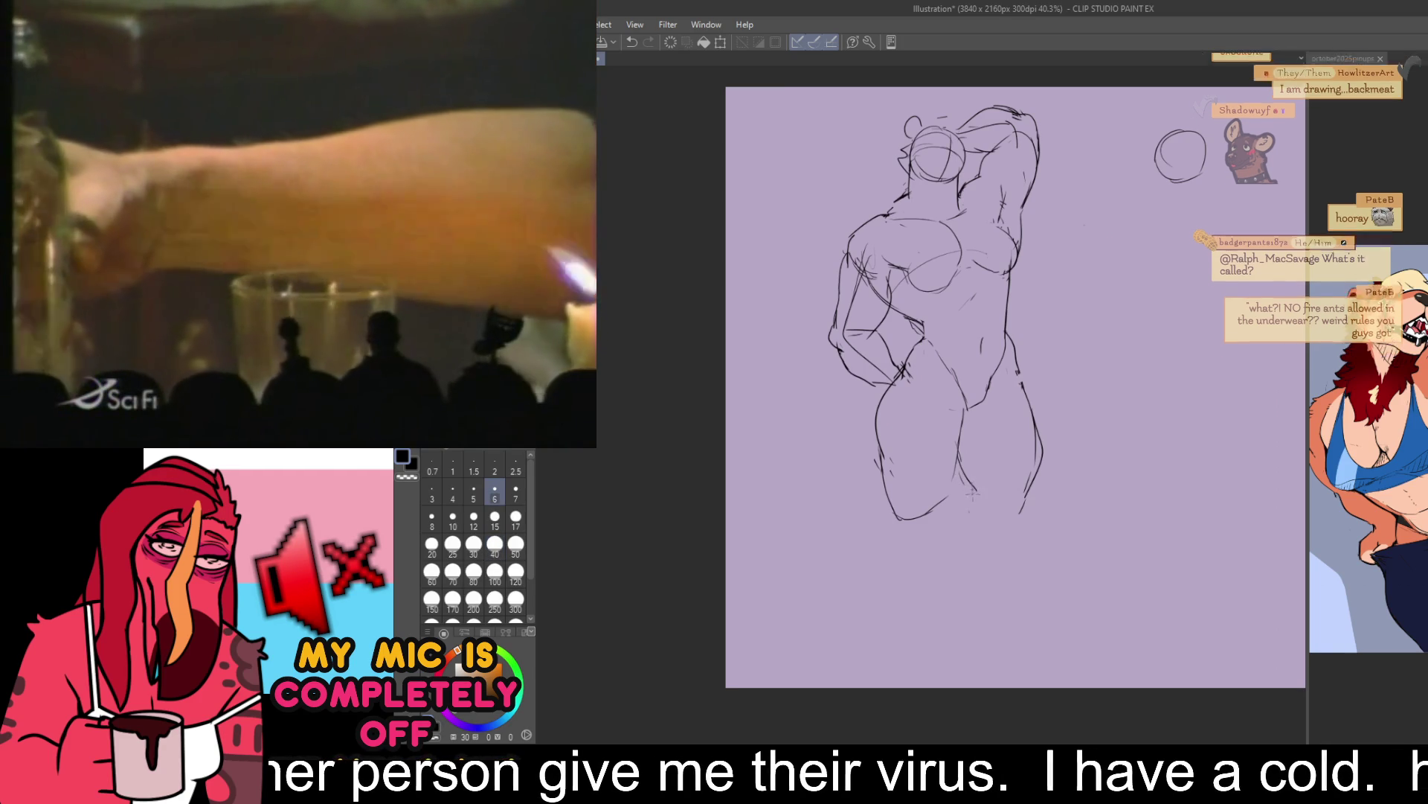
# - With the size 6 pen, add a right-leg line and erase and redraw the lower left leg
pyautogui.click(494, 491)
pyautogui.moveTo(1075, 411); pyautogui.dragTo(1055, 513)
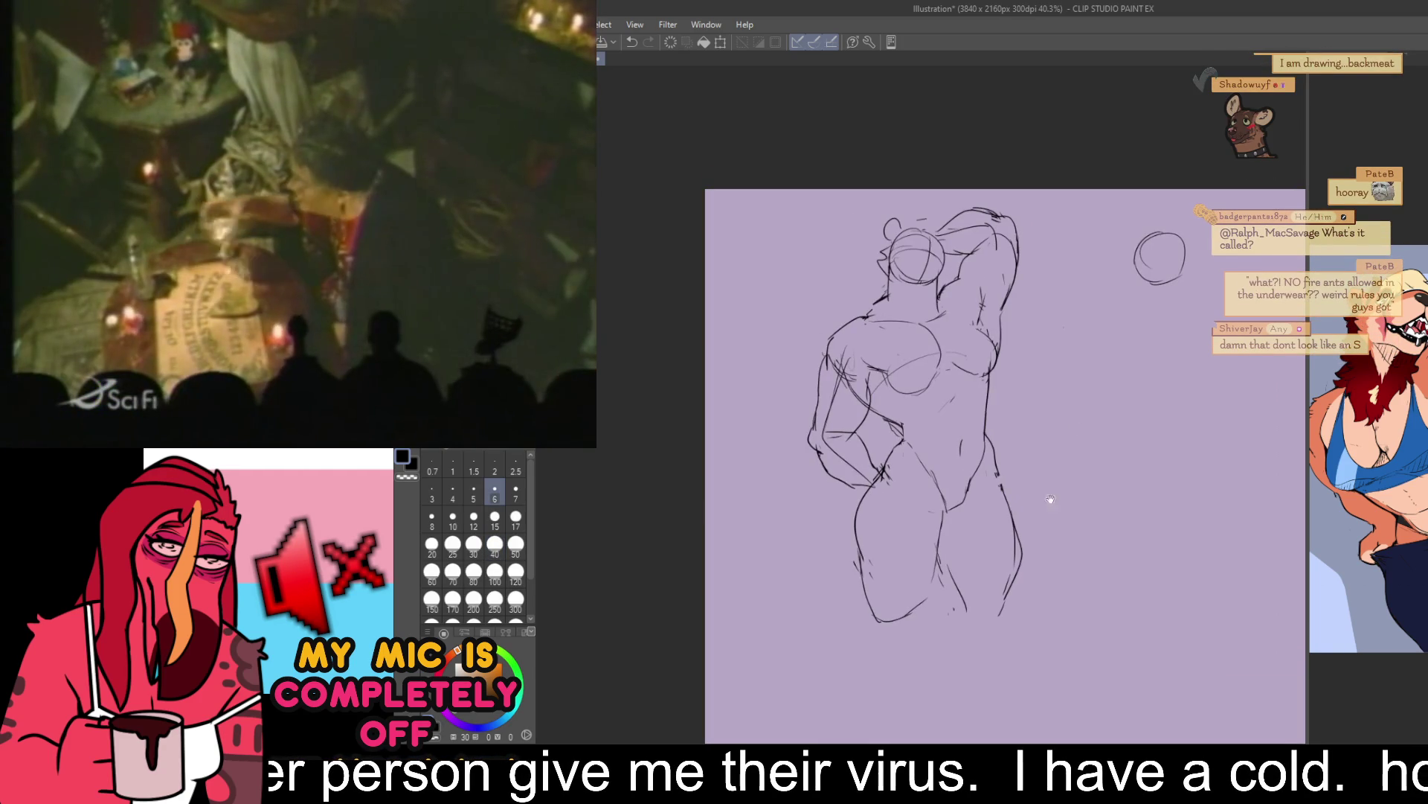
pyautogui.scroll(-1, 1051, 490)
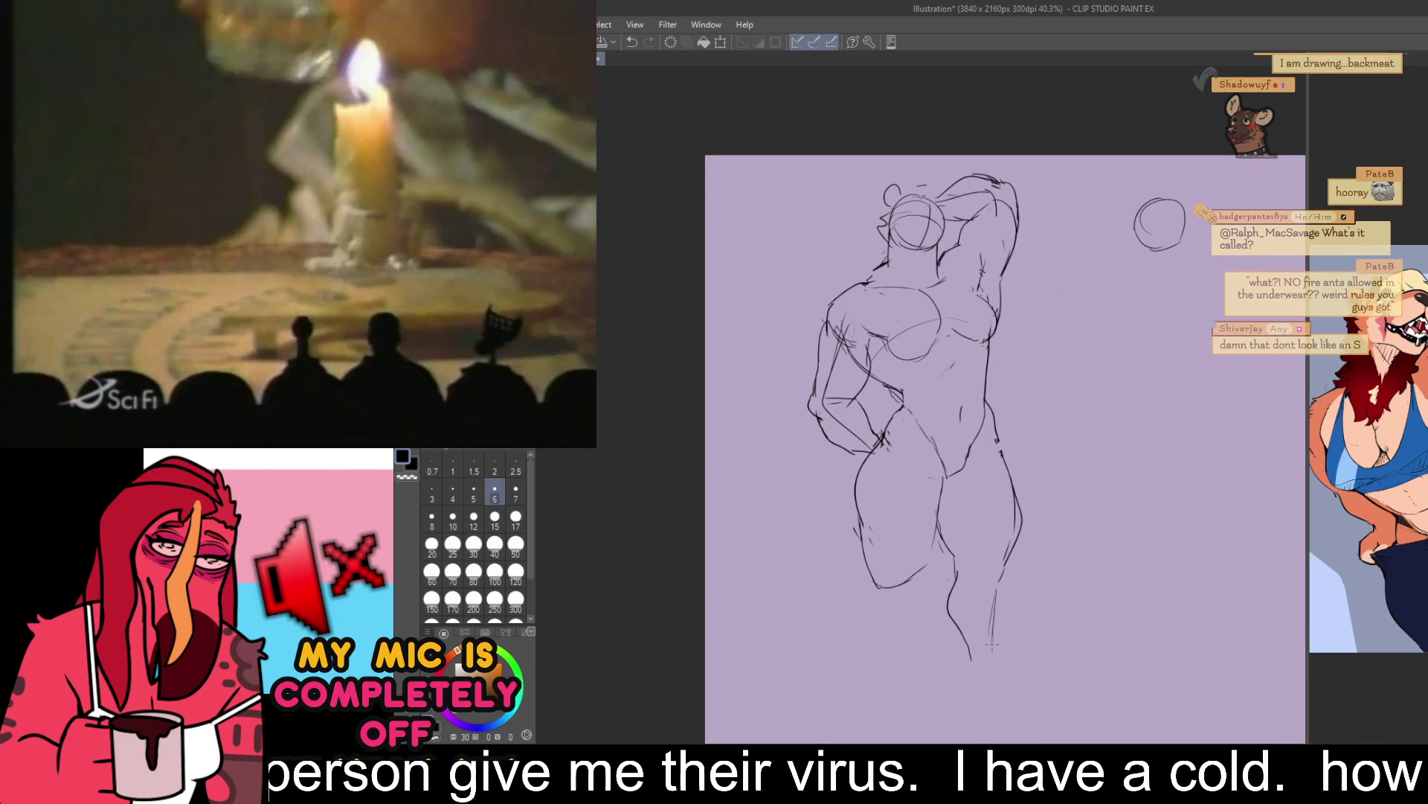
pyautogui.moveTo(998, 591); pyautogui.dragTo(991, 644)
pyautogui.press('e')
pyautogui.moveTo(919, 570); pyautogui.dragTo(875, 583)
pyautogui.press('p')
pyautogui.moveTo(854, 513)
pyautogui.mouseDown()
pyautogui.moveTo(861, 567)
pyautogui.moveTo(877, 573)
pyautogui.moveTo(935, 541)
pyautogui.moveTo(859, 515)
pyautogui.mouseUp()
# - Add short touch-up strokes near the hair and along the shoulder
pyautogui.press('e')
pyautogui.press('p')
pyautogui.press('e')
pyautogui.press('p')
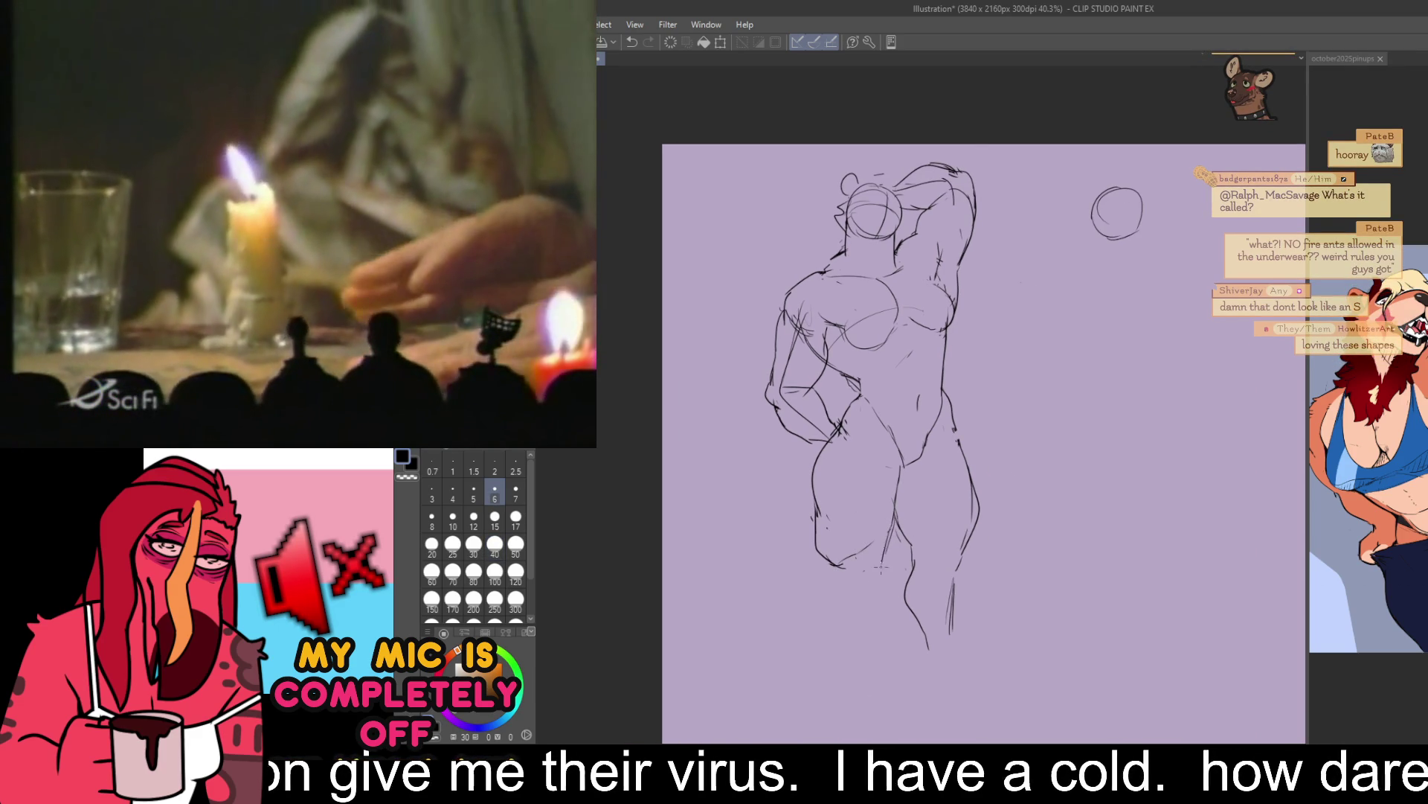
pyautogui.moveTo(1084, 447); pyautogui.dragTo(1098, 465)
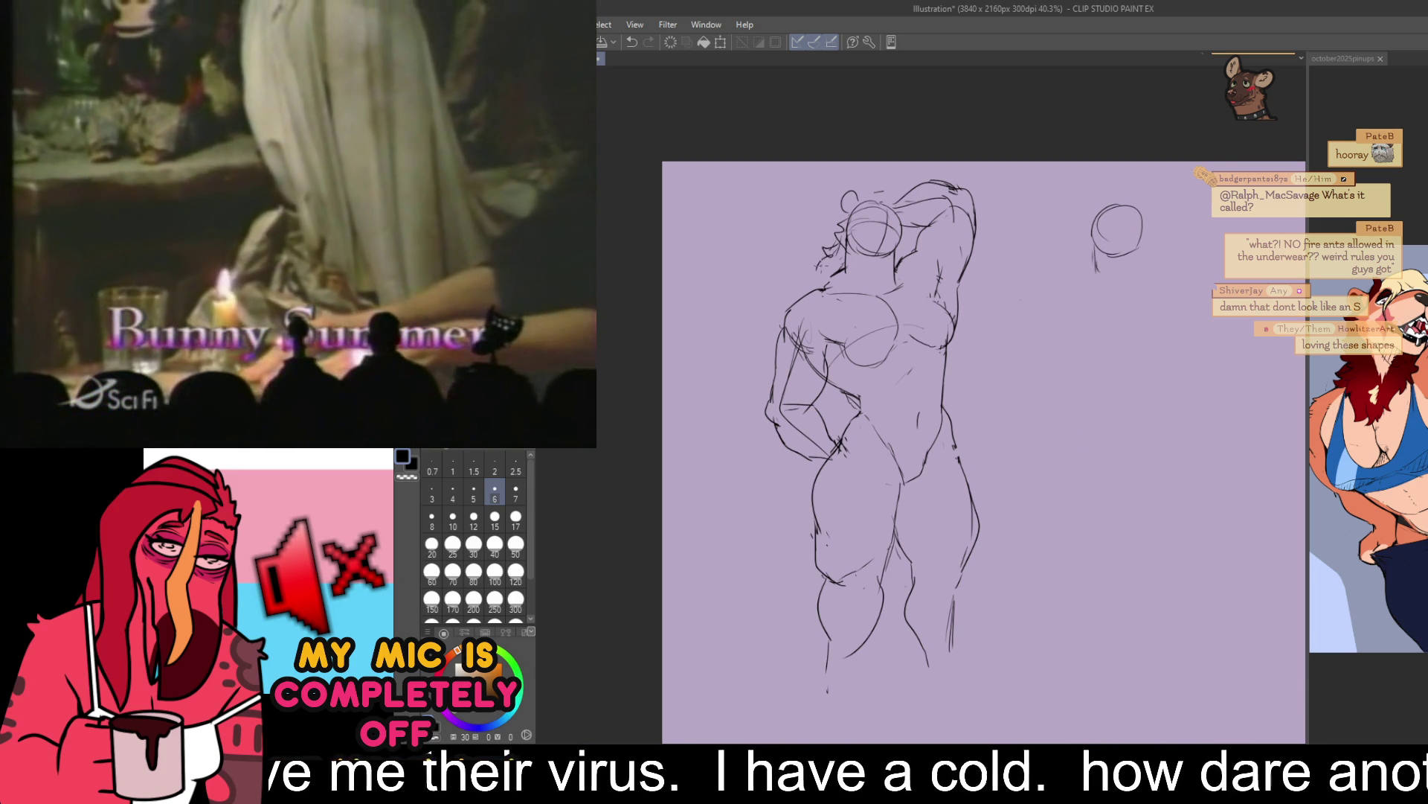
pyautogui.moveTo(824, 260)
pyautogui.mouseDown()
pyautogui.moveTo(805, 288)
pyautogui.moveTo(827, 303)
pyautogui.mouseUp()
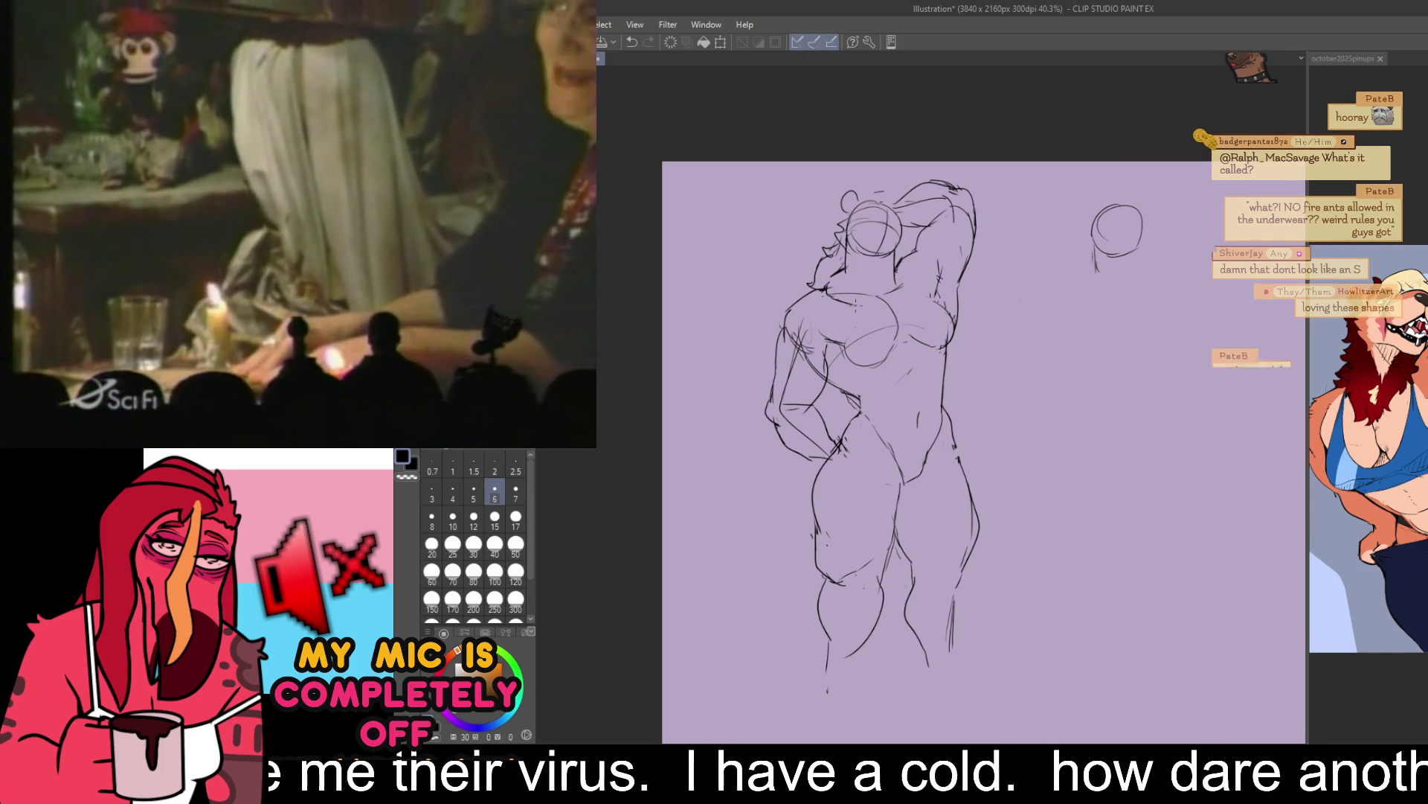
pyautogui.moveTo(916, 275); pyautogui.dragTo(902, 305)
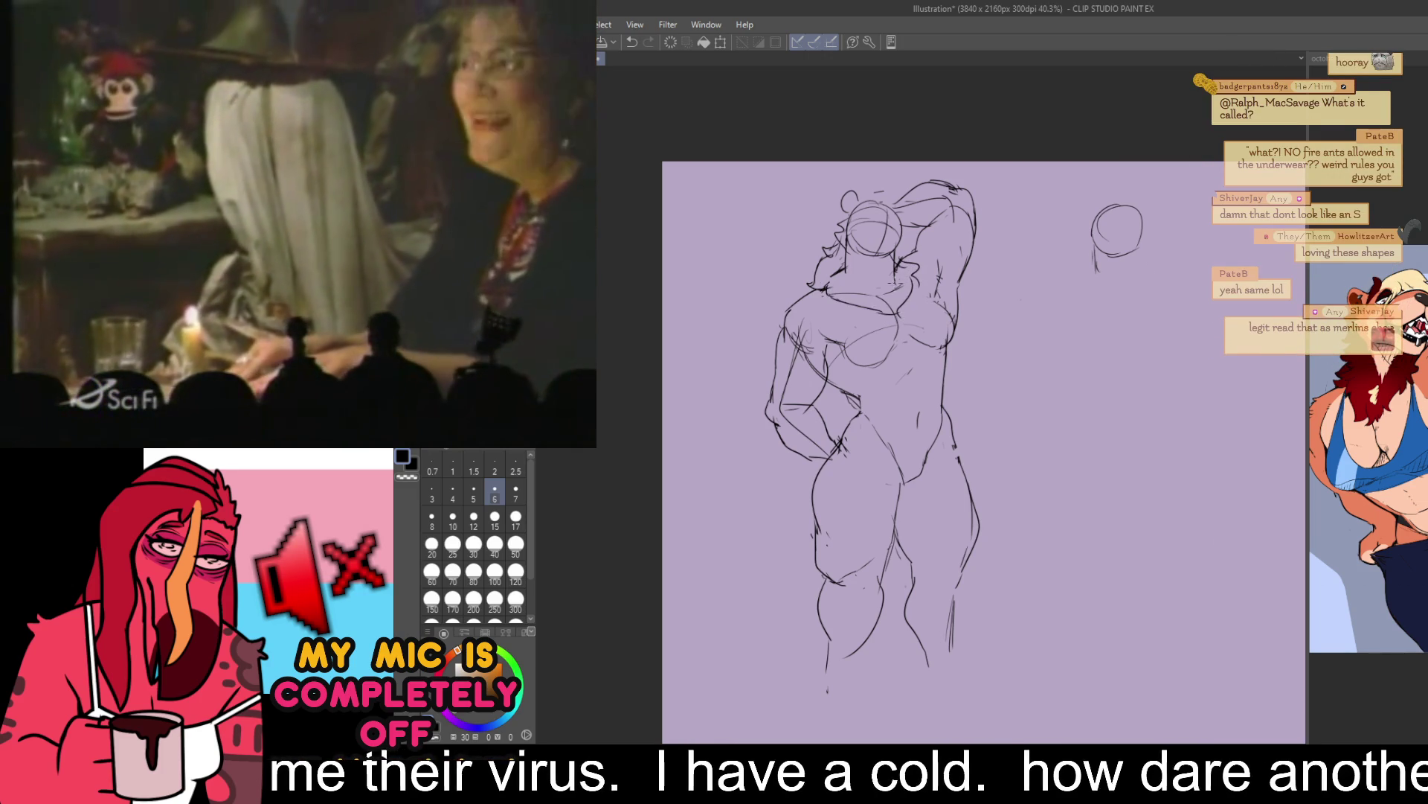
pyautogui.moveTo(1191, 313); pyautogui.dragTo(1114, 320)
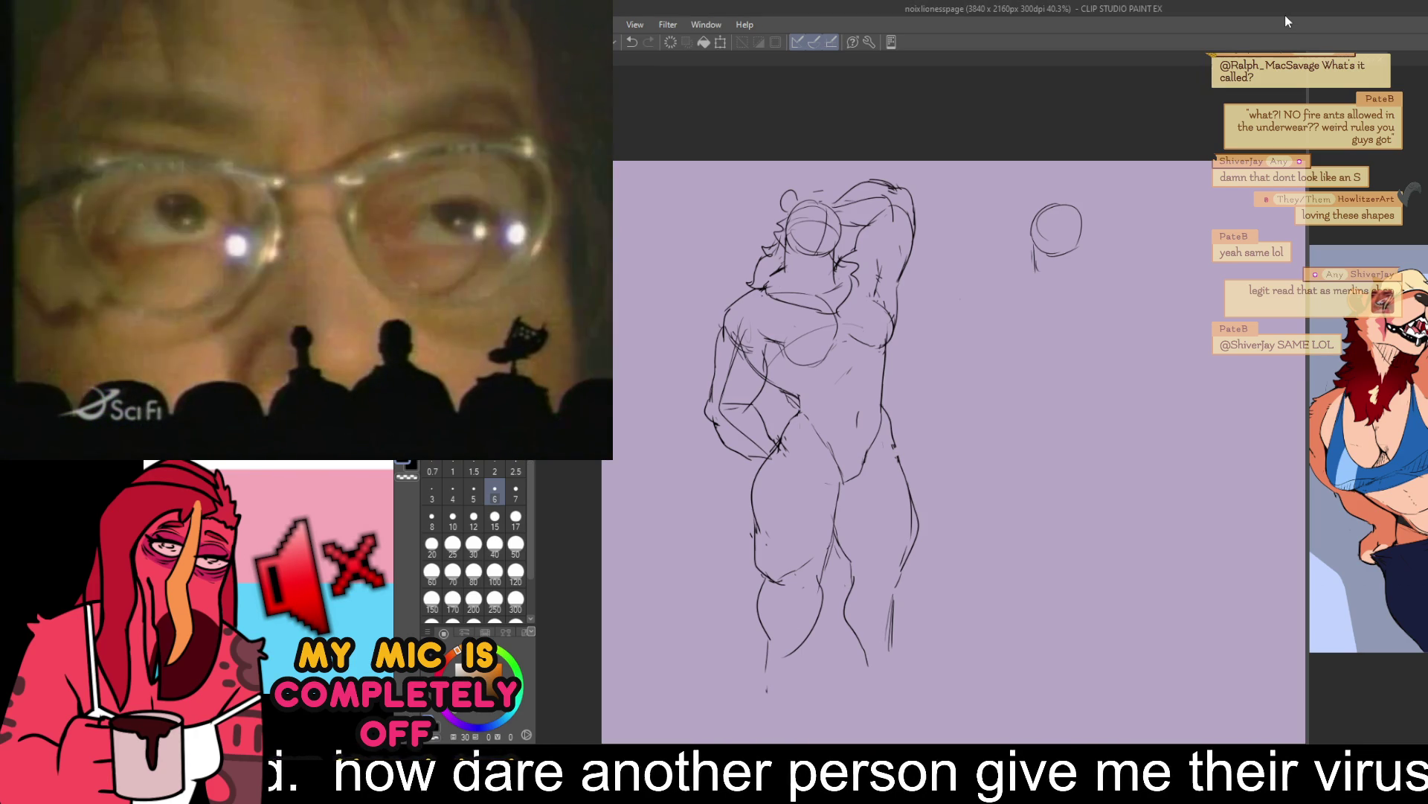
# - Reposition the canvas view of the sketch and switch to brush size 40
pyautogui.moveTo(1167, 132); pyautogui.dragTo(1310, 50)
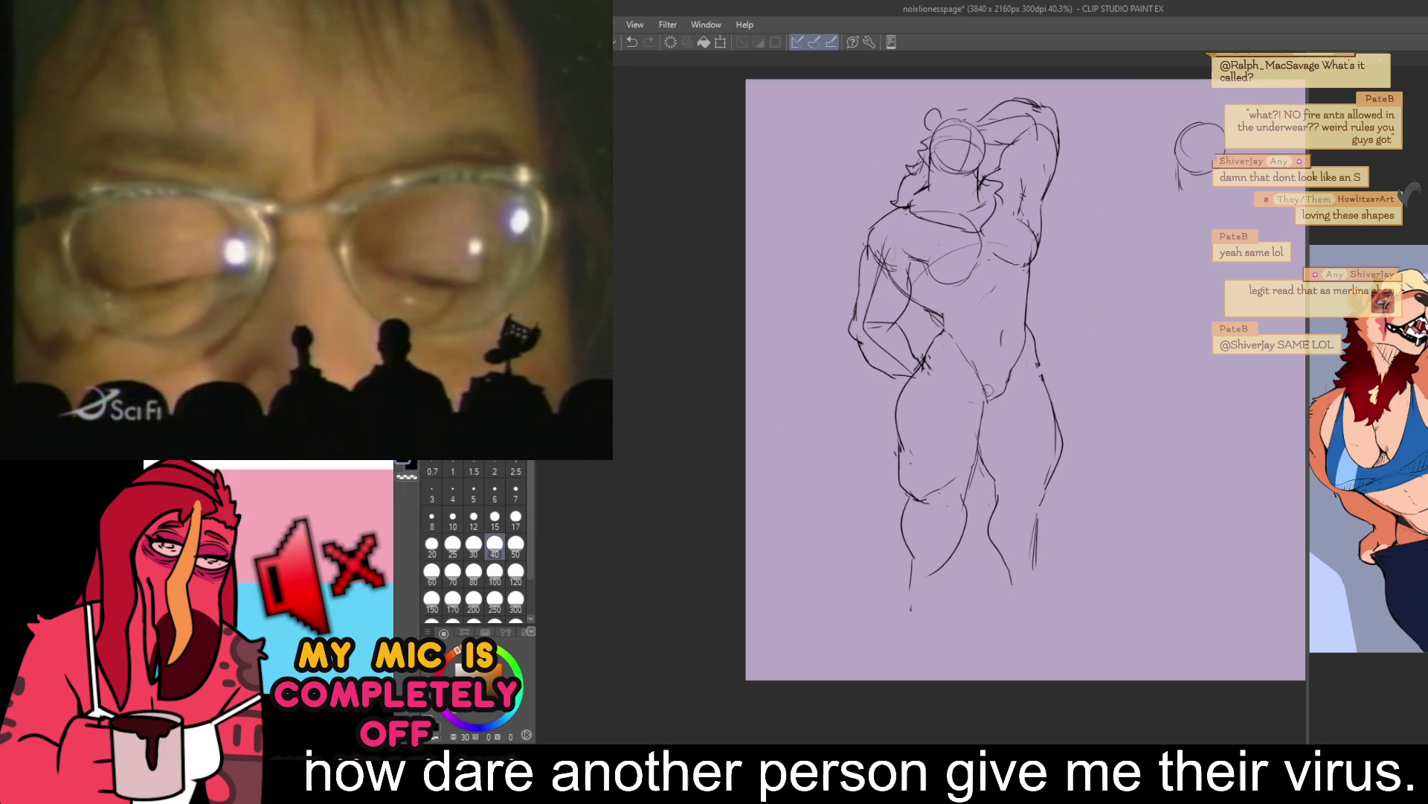
pyautogui.click(495, 543)
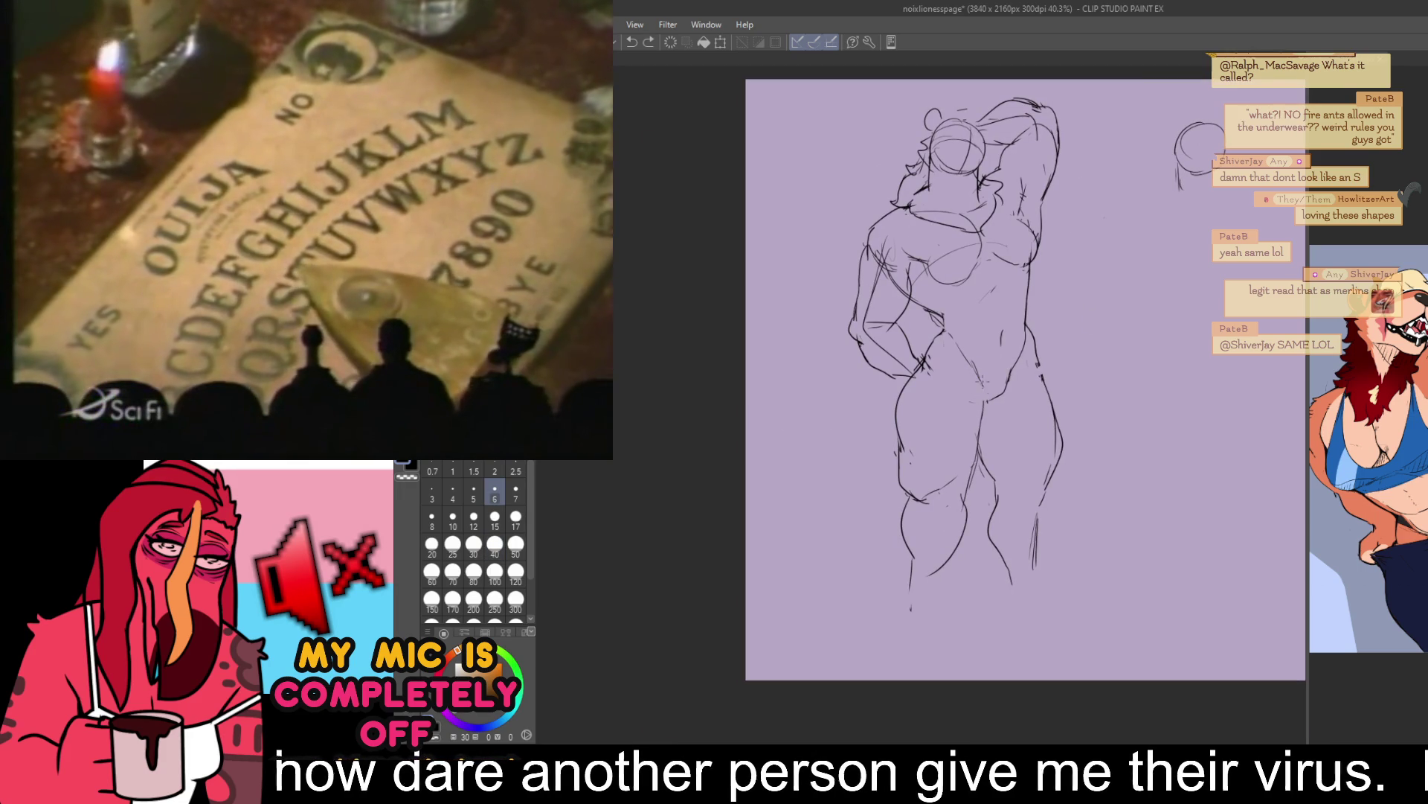
pyautogui.moveTo(1069, 298); pyautogui.dragTo(1056, 325)
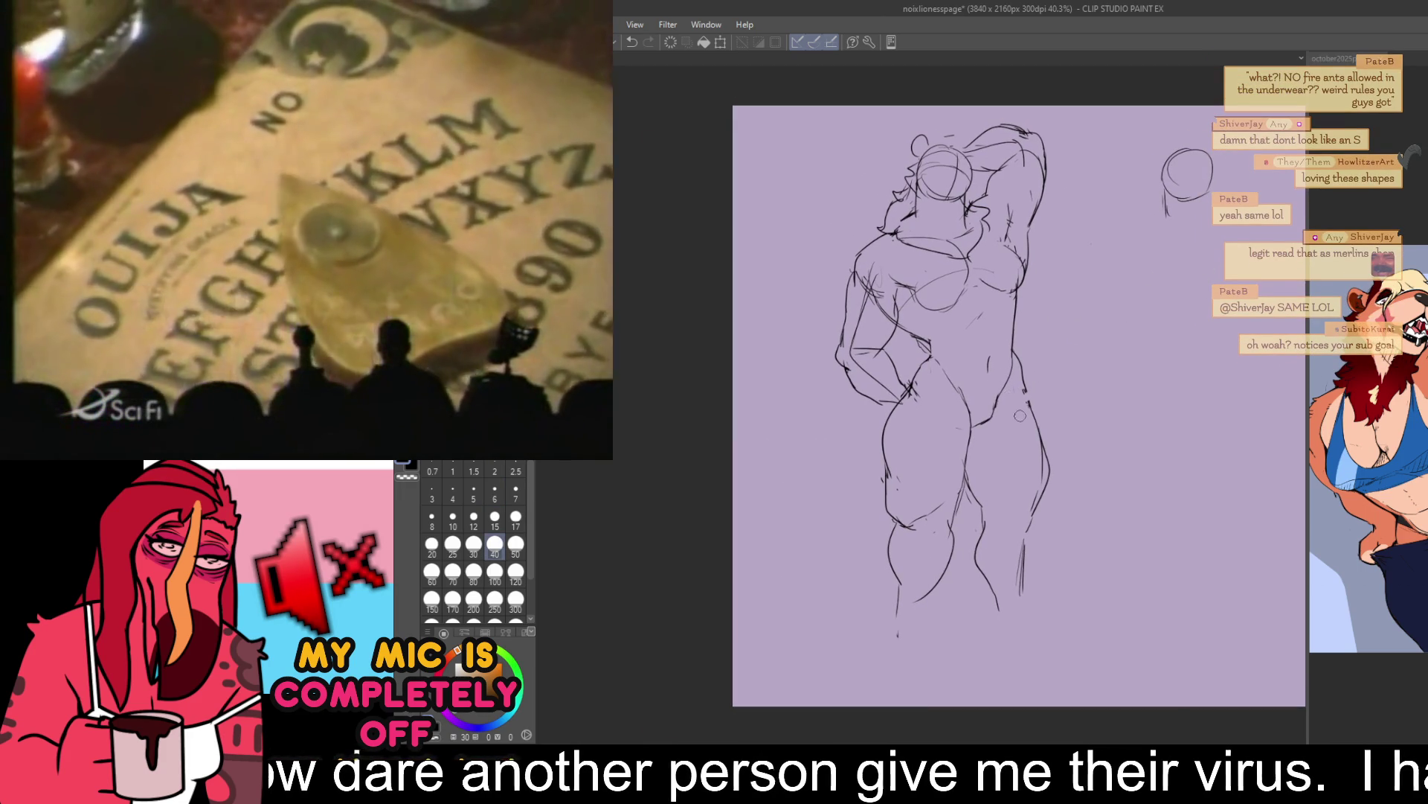
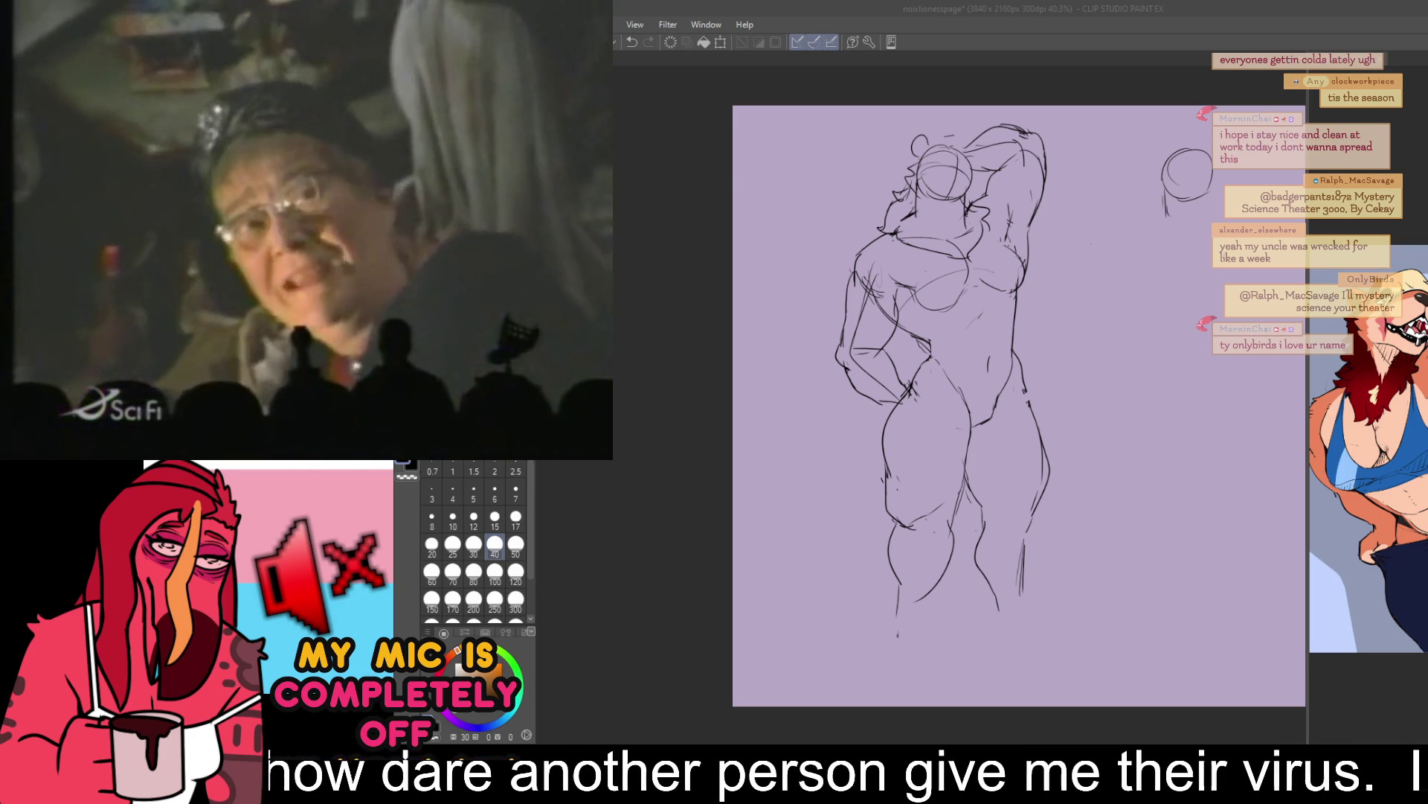
# - Reposition the sketch lower in view, switch to the pen and clear any selection
pyautogui.moveTo(951, 367); pyautogui.dragTo(940, 415)
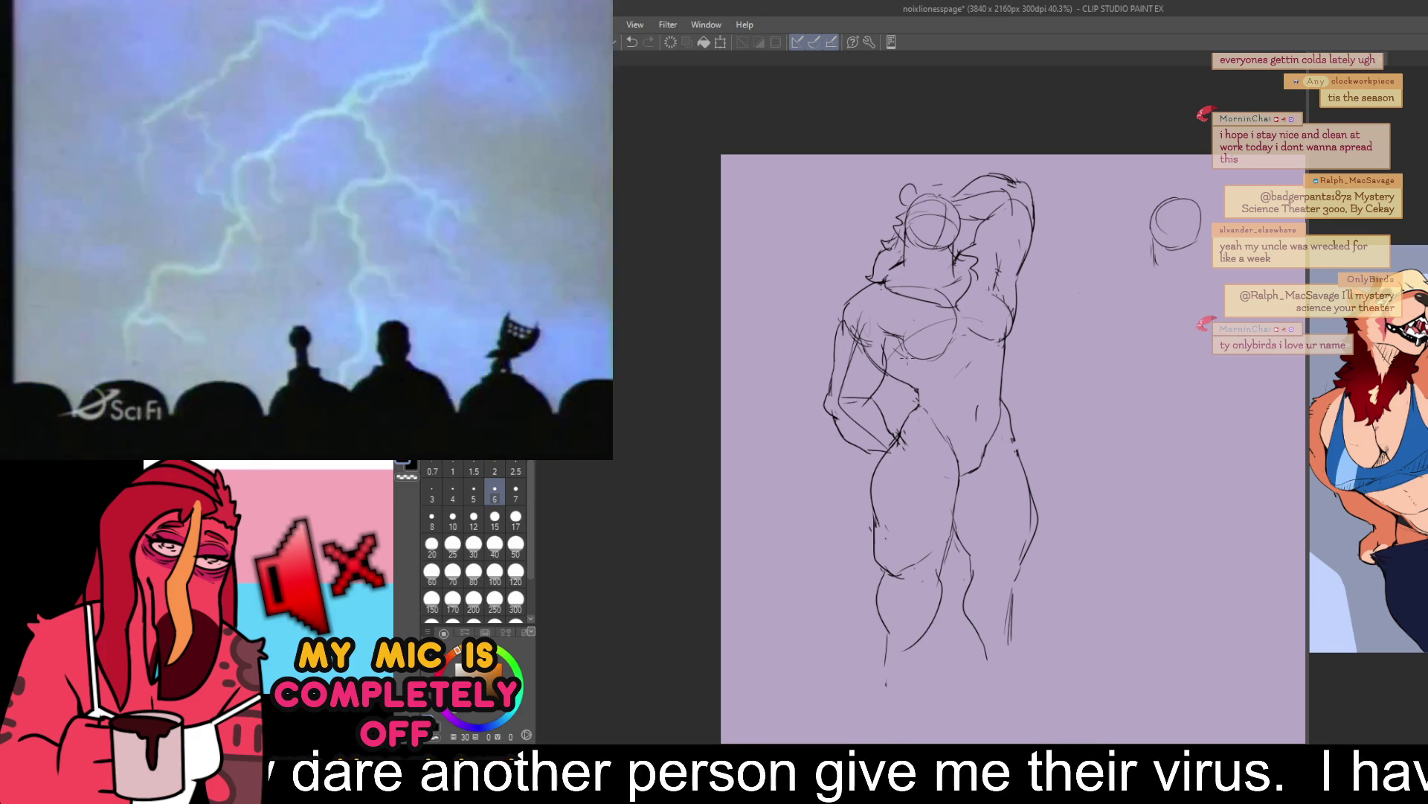
pyautogui.moveTo(1115, 294)
pyautogui.mouseDown()
pyautogui.moveTo(1097, 415)
pyautogui.moveTo(1007, 466)
pyautogui.mouseUp()
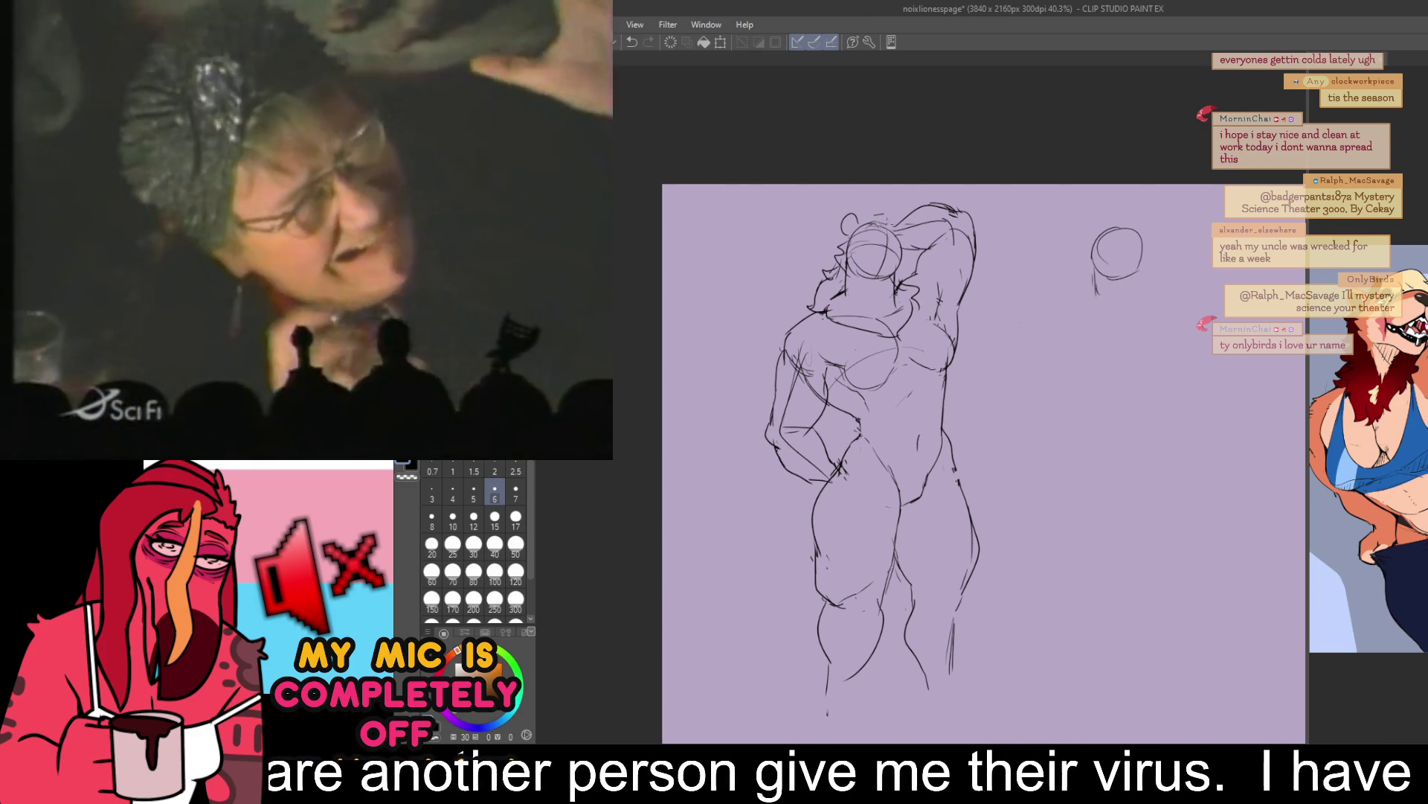
pyautogui.press('p')
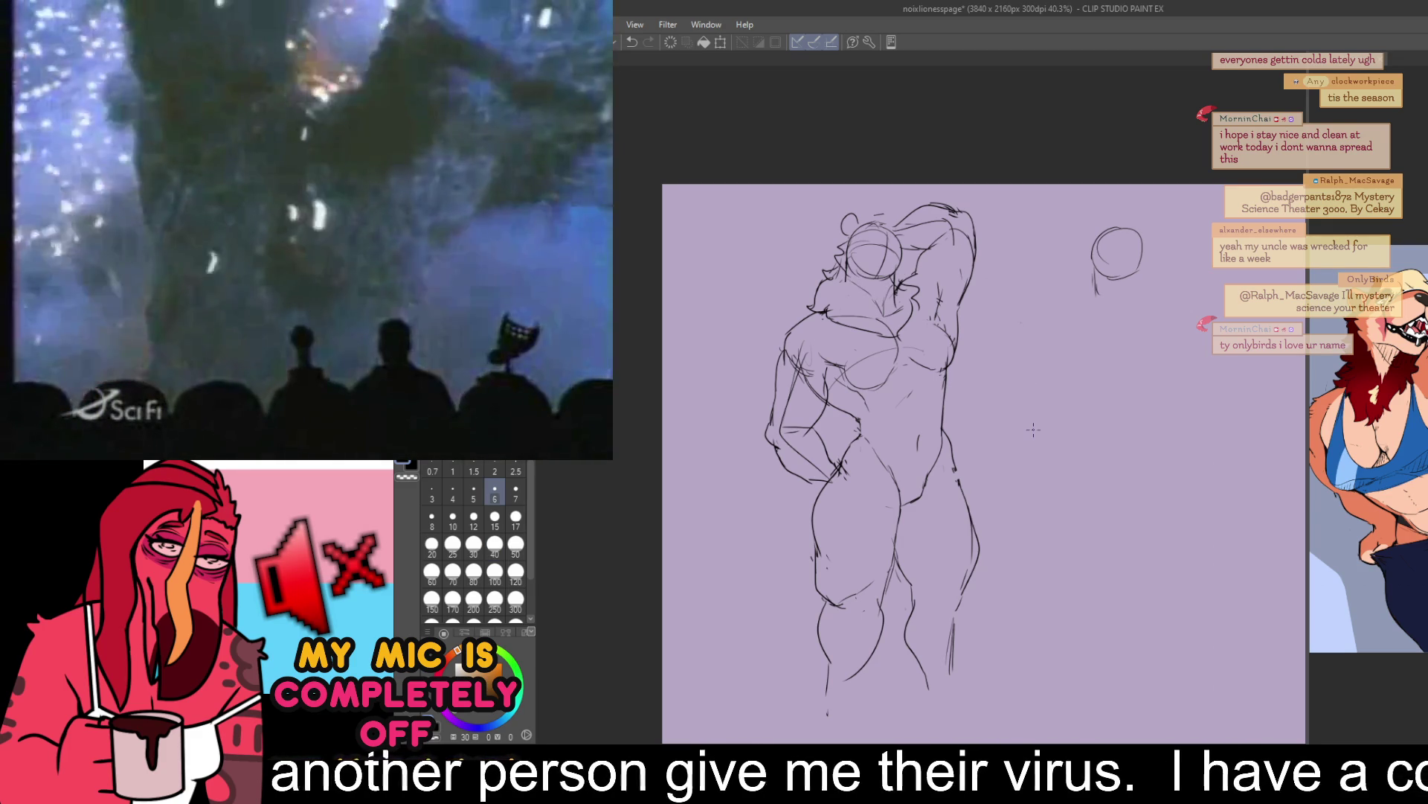
pyautogui.moveTo(1022, 421)
pyautogui.mouseDown()
pyautogui.moveTo(1013, 313)
pyautogui.moveTo(1013, 370)
pyautogui.mouseUp()
pyautogui.hotkey('ctrl', 'a')
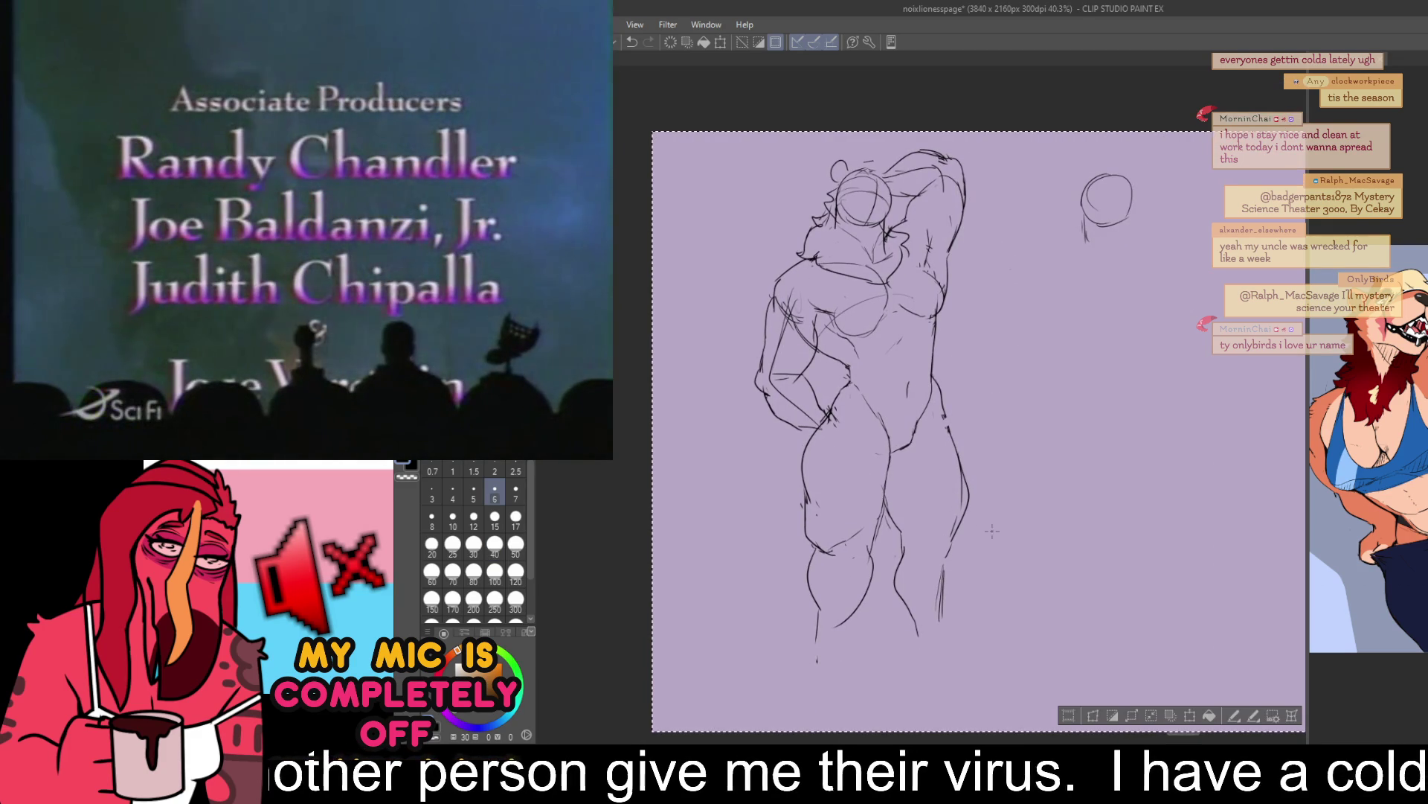
pyautogui.hotkey('ctrl', 'd')
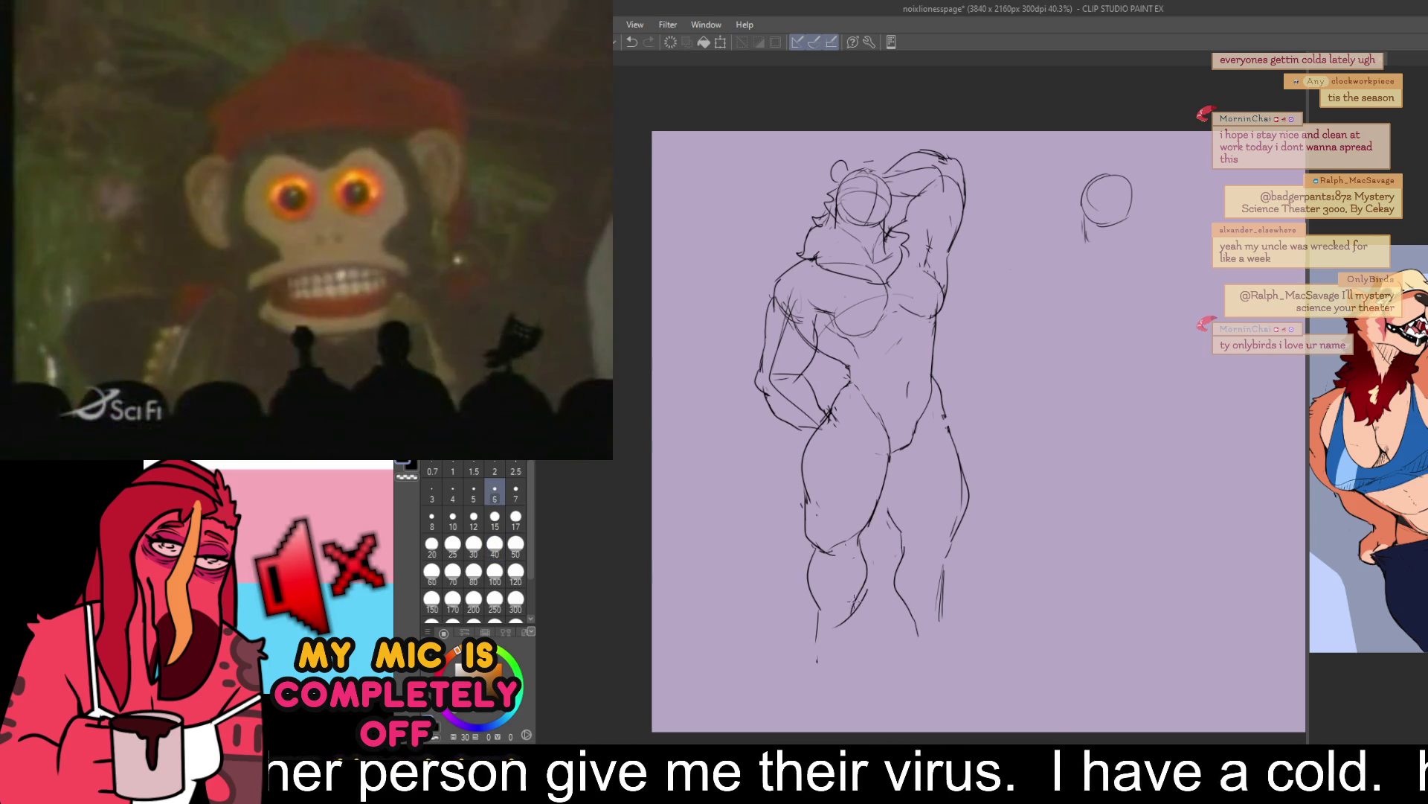
# - Draw a stroke down the inner leg and short strokes at the bottom of the left leg
pyautogui.moveTo(864, 575); pyautogui.dragTo(815, 666)
pyautogui.press('e')
pyautogui.moveTo(818, 617); pyautogui.dragTo(811, 660)
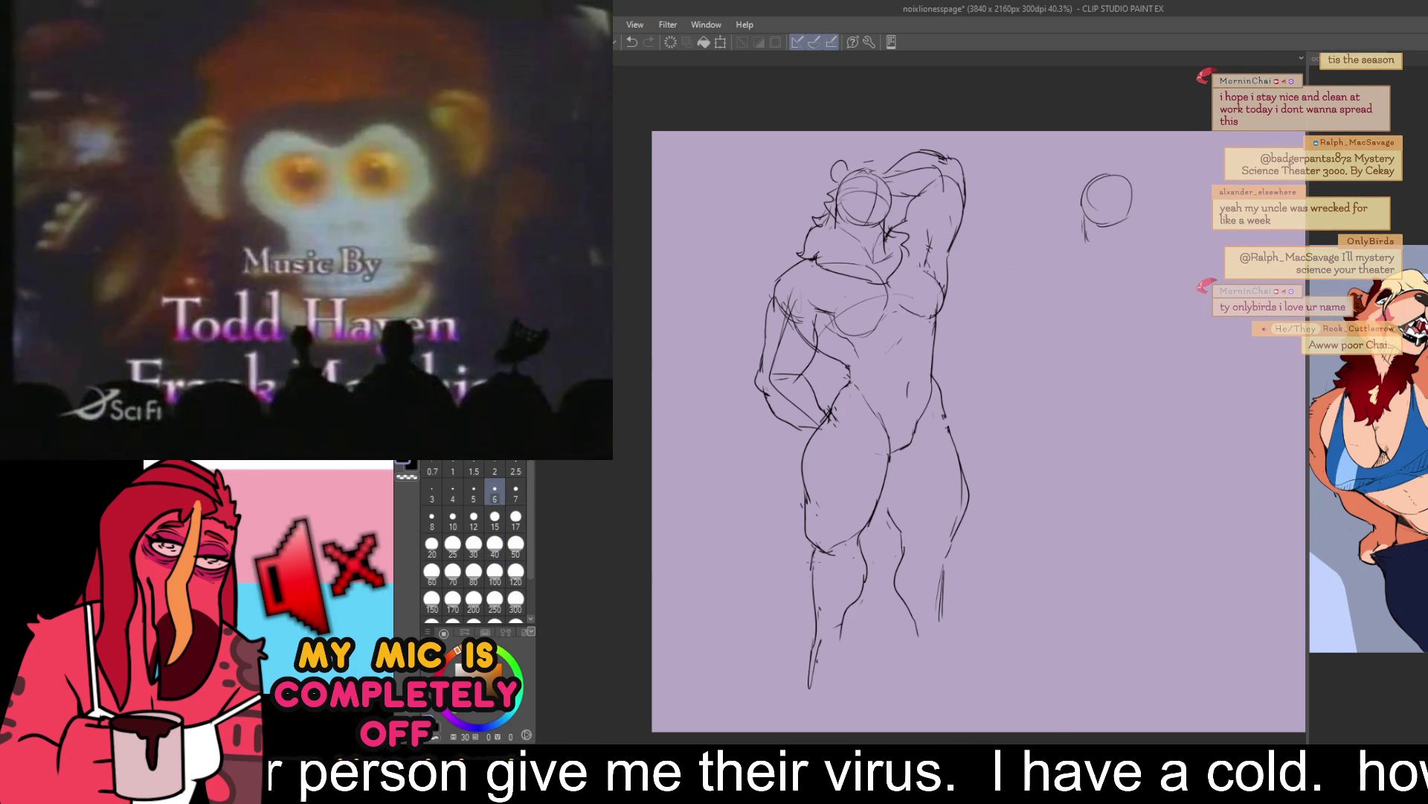
pyautogui.press('e')
pyautogui.press('p')
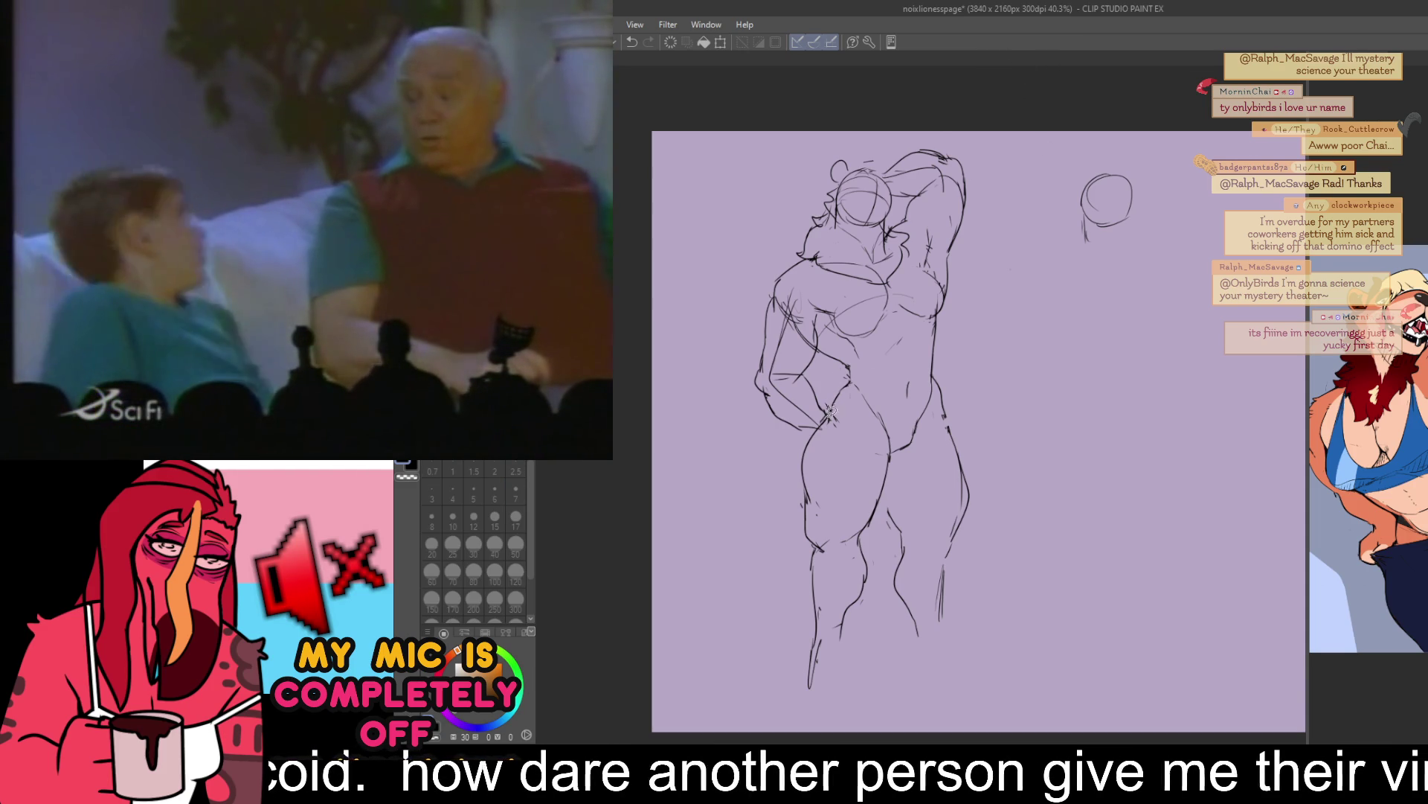
# - Lasso the left bent arm, rotate it slightly clockwise and shift it up-left
pyautogui.moveTo(796, 439); pyautogui.dragTo(822, 331)
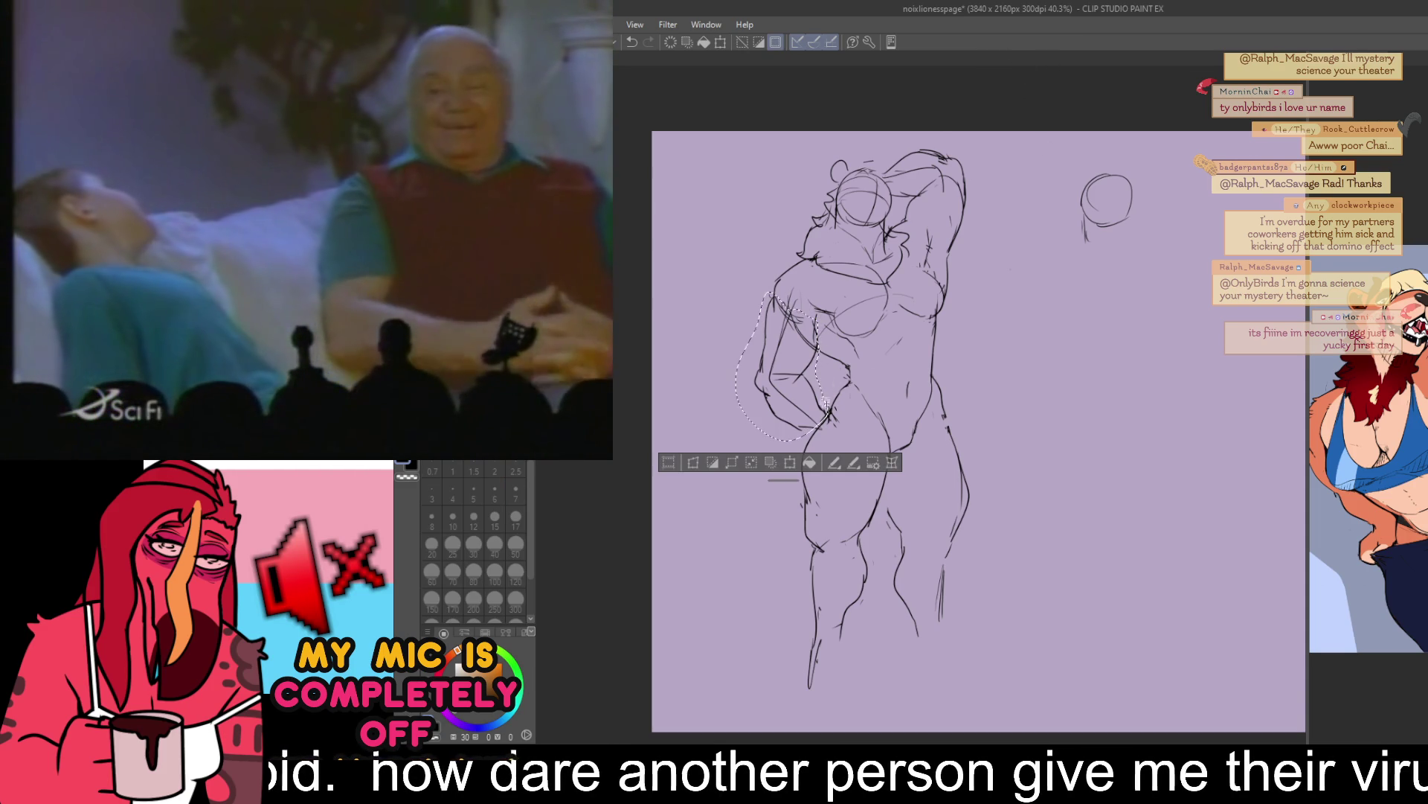
pyautogui.click(801, 461)
pyautogui.moveTo(798, 455); pyautogui.dragTo(802, 411)
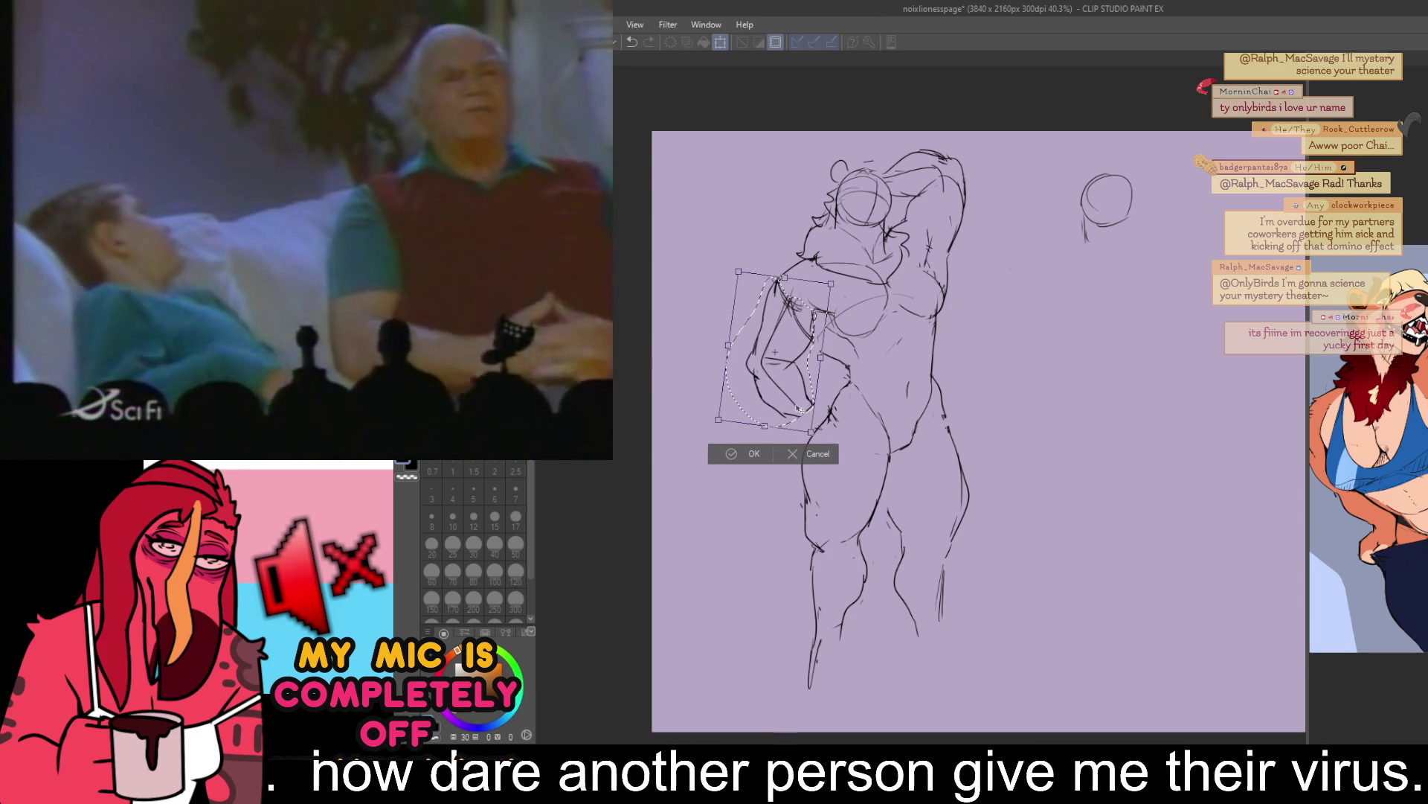
pyautogui.press('Return')
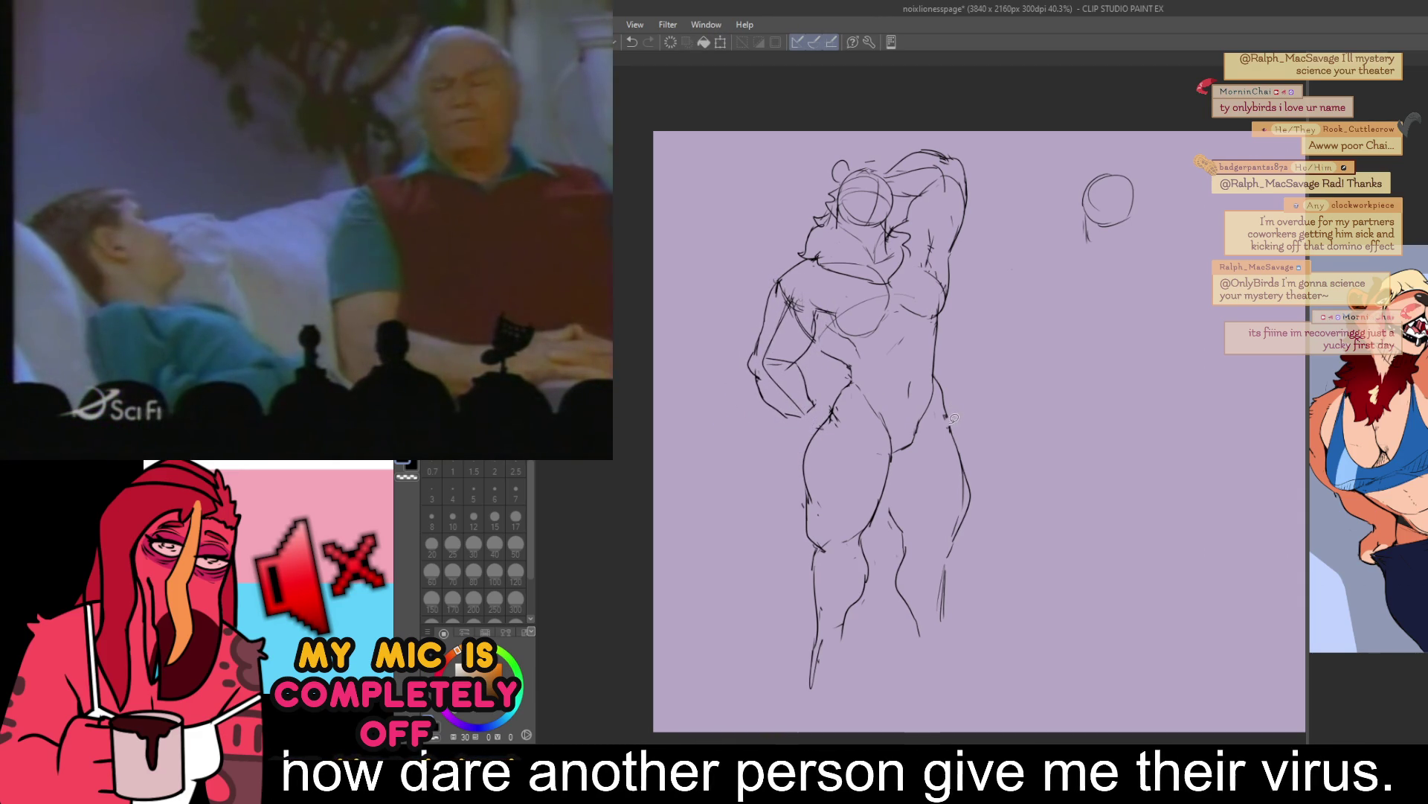
pyautogui.press('p')
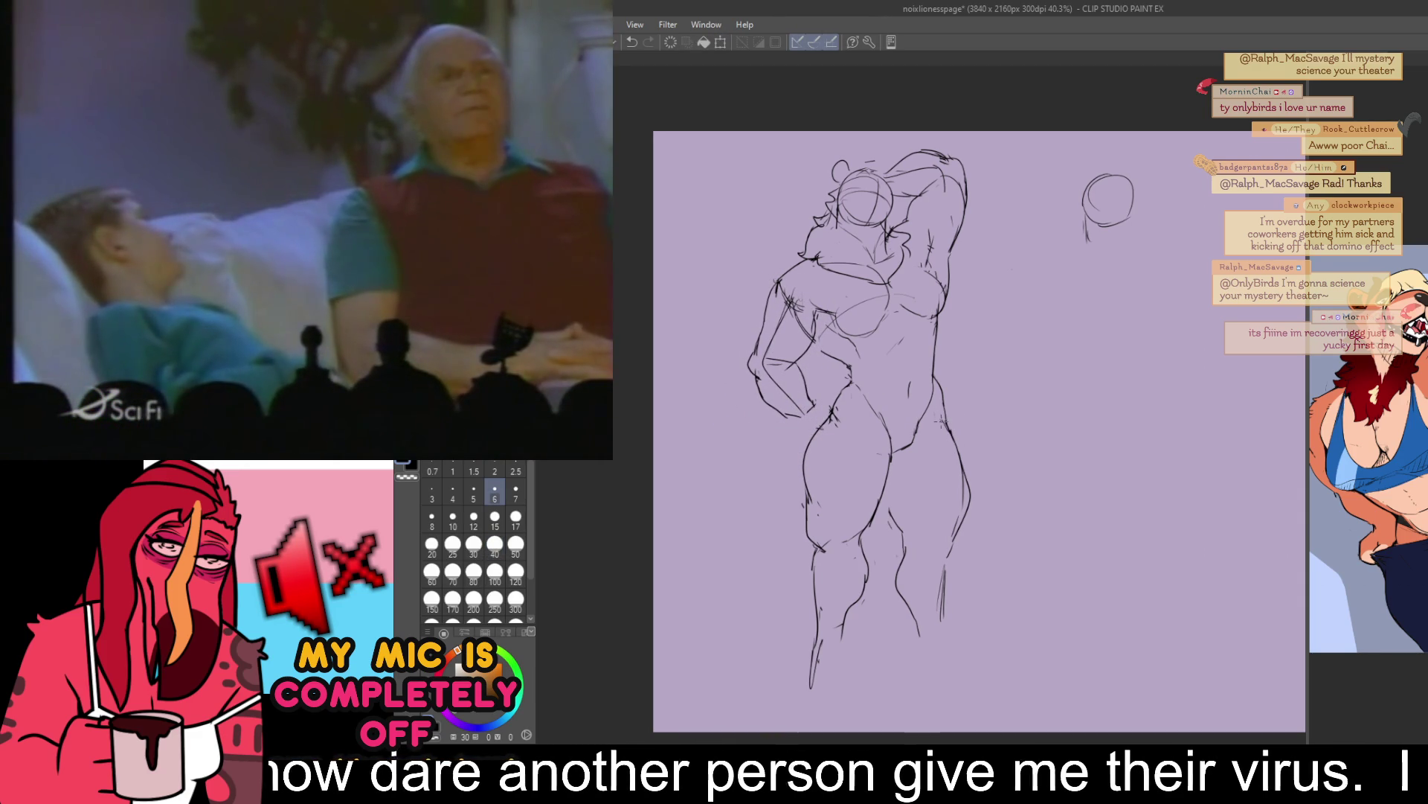
# - Pick size 6 in the Brush Size palette for finer pen lines
pyautogui.moveTo(1176, 277); pyautogui.dragTo(1181, 315)
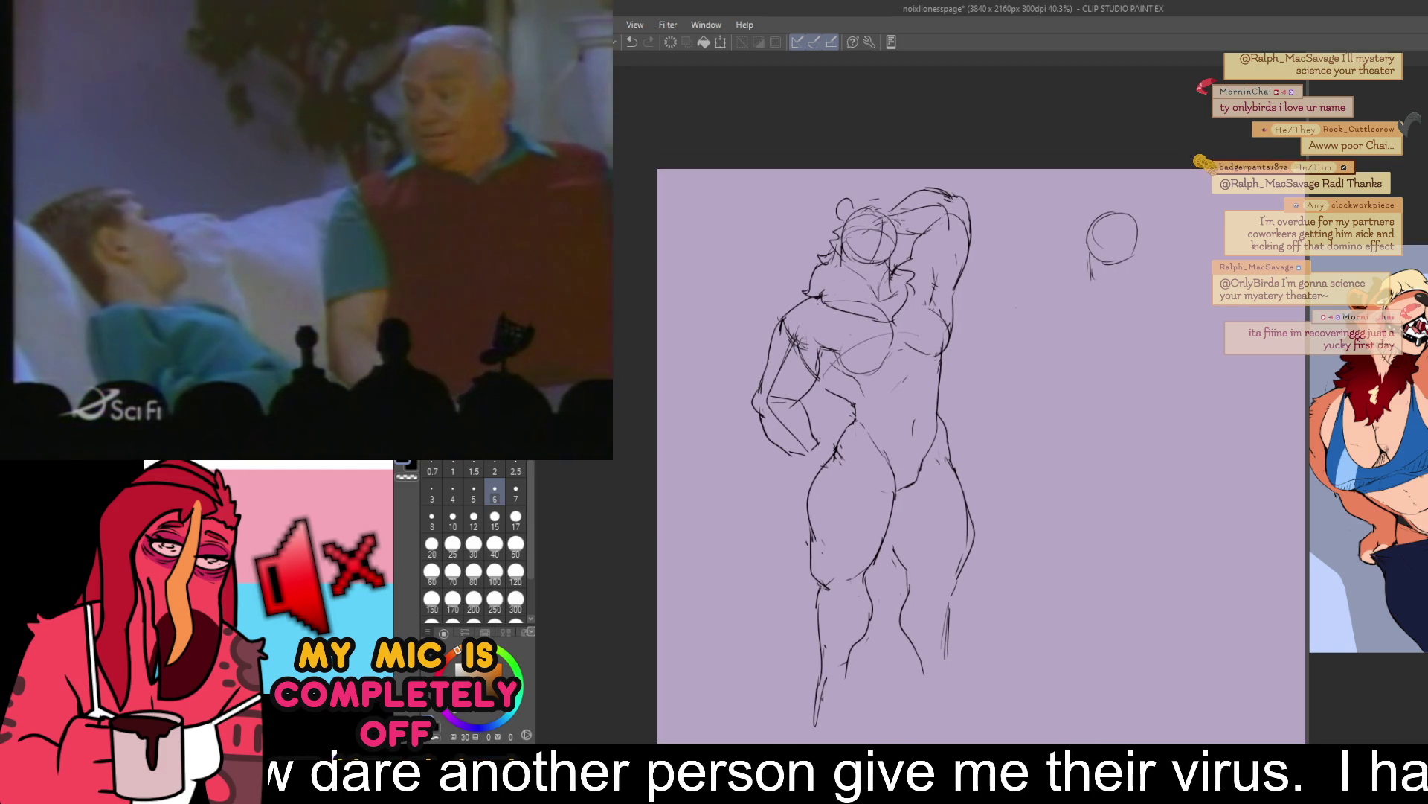
pyautogui.click(495, 491)
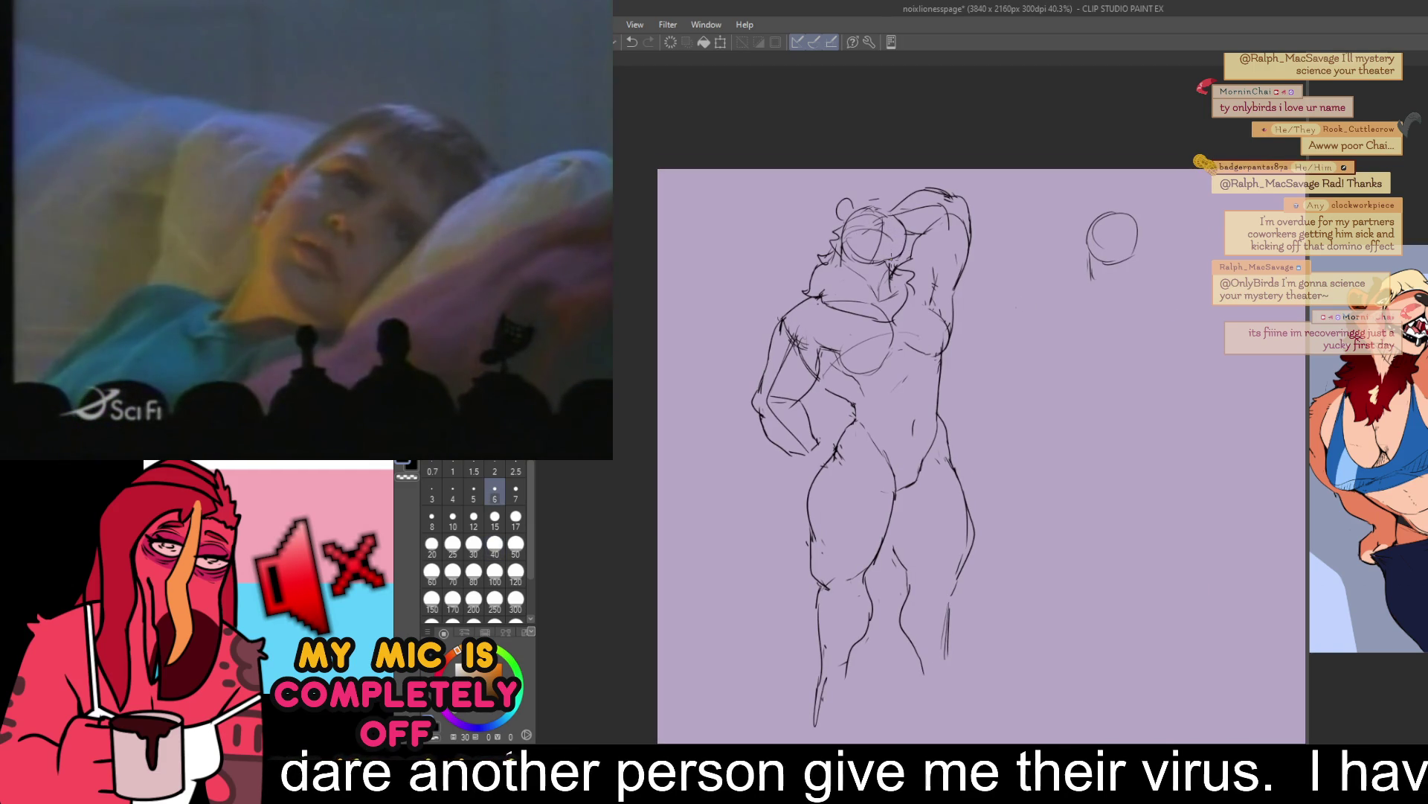
pyautogui.click(494, 491)
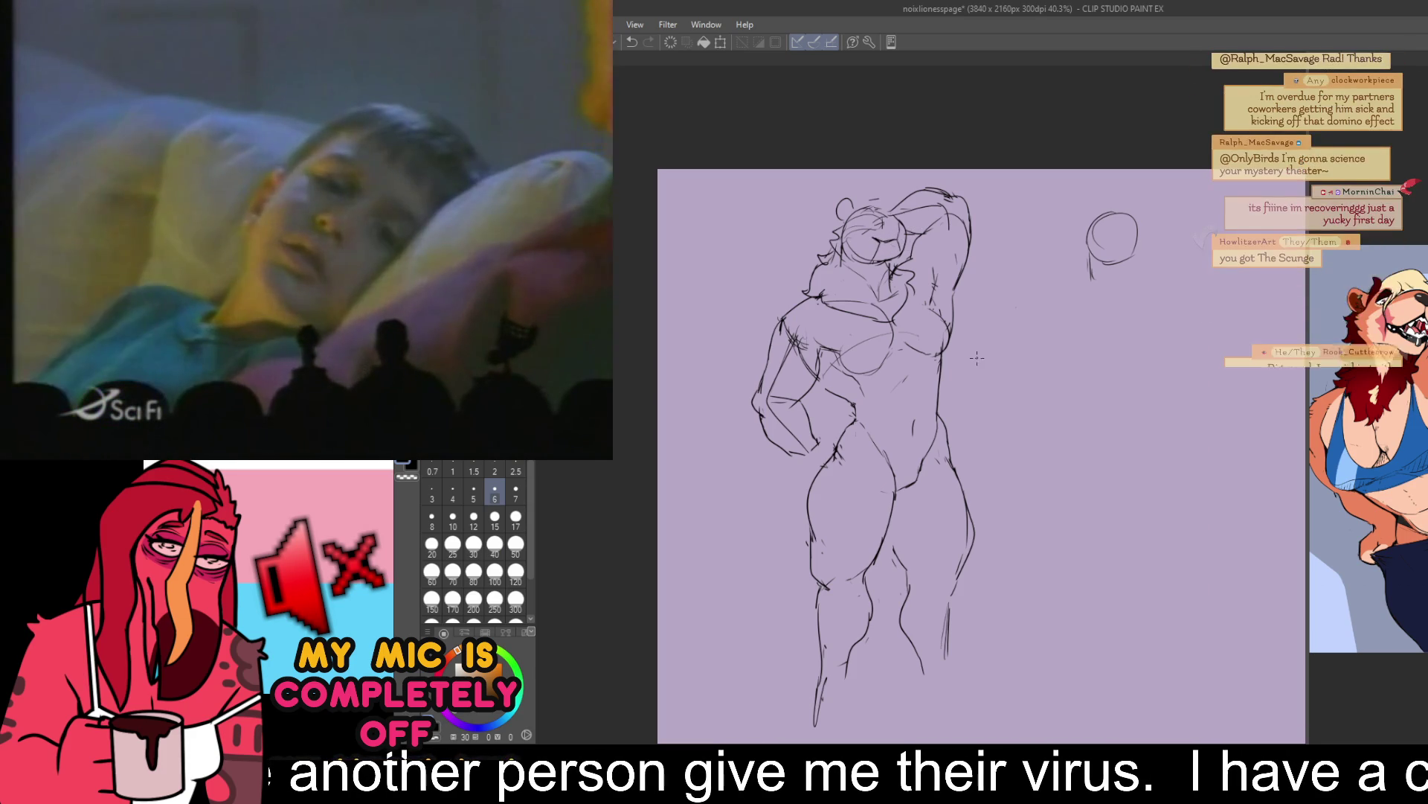
pyautogui.moveTo(987, 403); pyautogui.dragTo(990, 409)
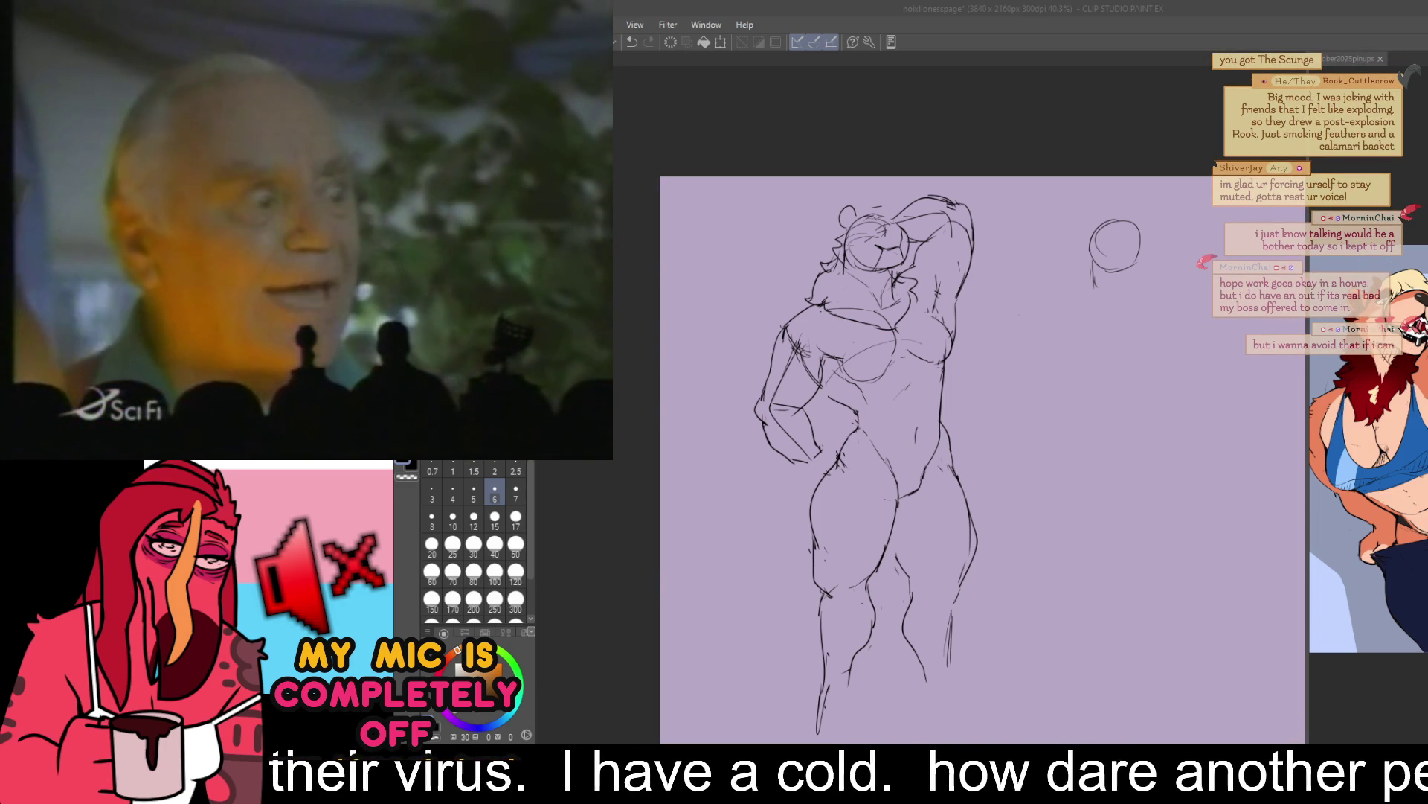
pyautogui.click(893, 569)
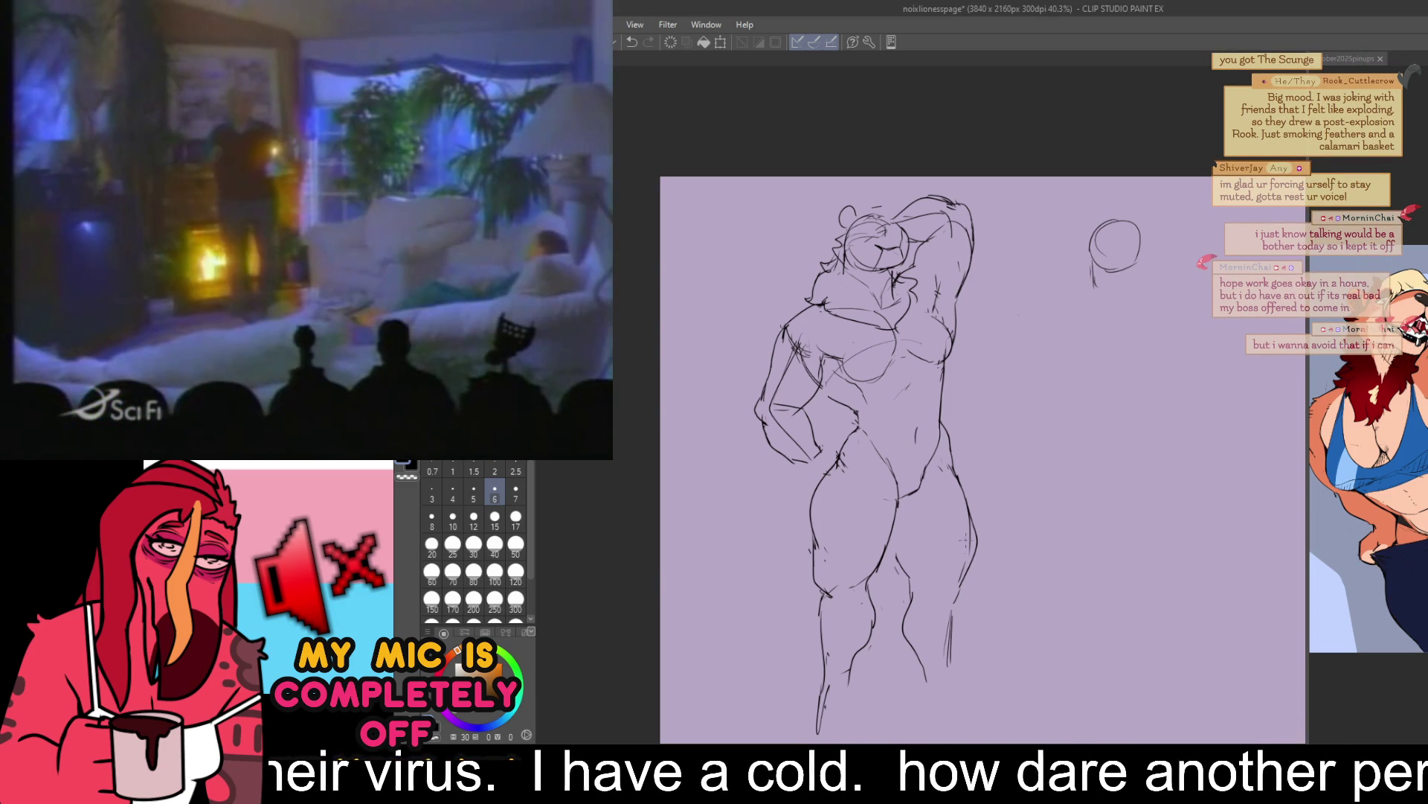
# - Lasso the right leg linework, shift it slightly left and deselect
pyautogui.moveTo(987, 649); pyautogui.dragTo(944, 467)
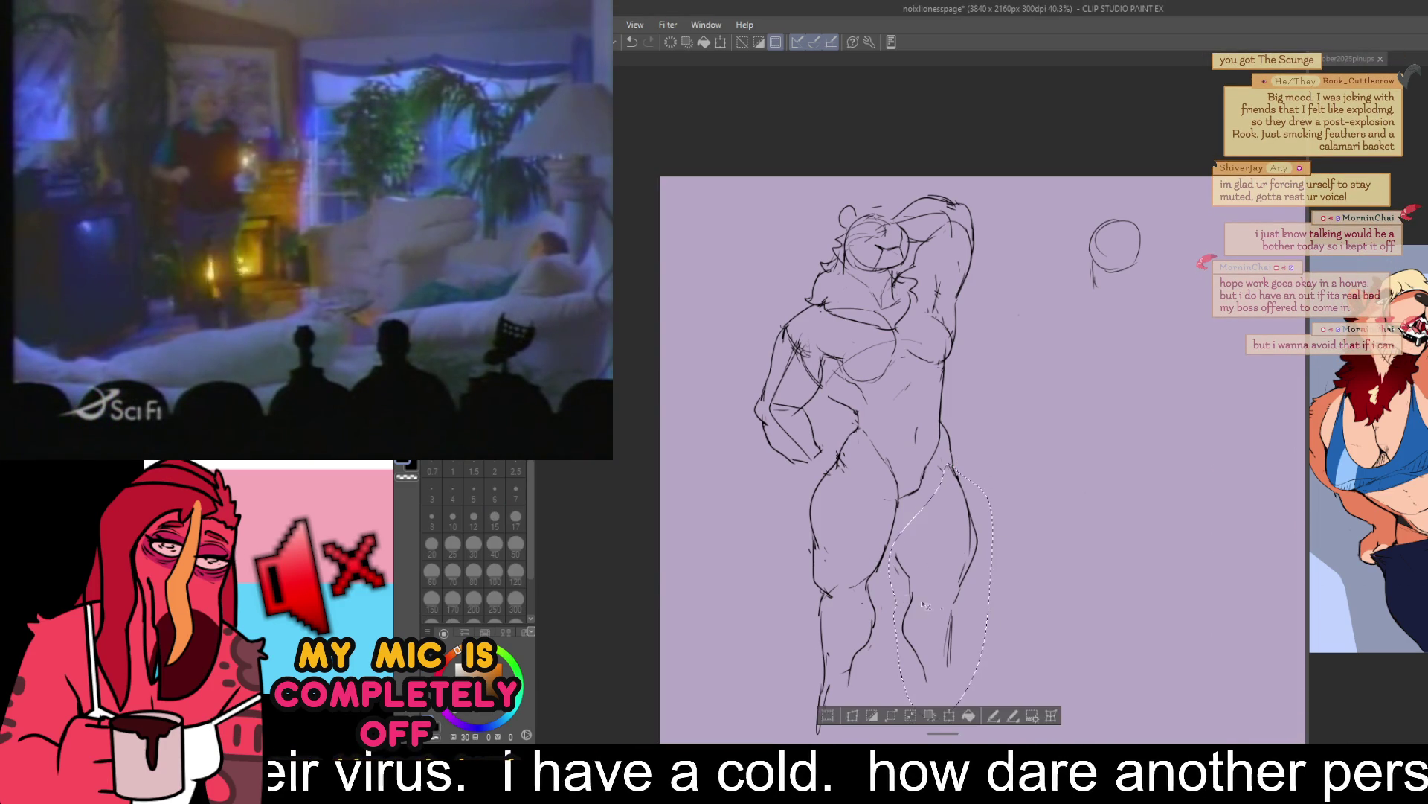
pyautogui.moveTo(949, 606); pyautogui.dragTo(939, 602)
pyautogui.hotkey('ctrl', 'd')
# - Return to the smaller pen and pan the sketch left and down
pyautogui.press('b')
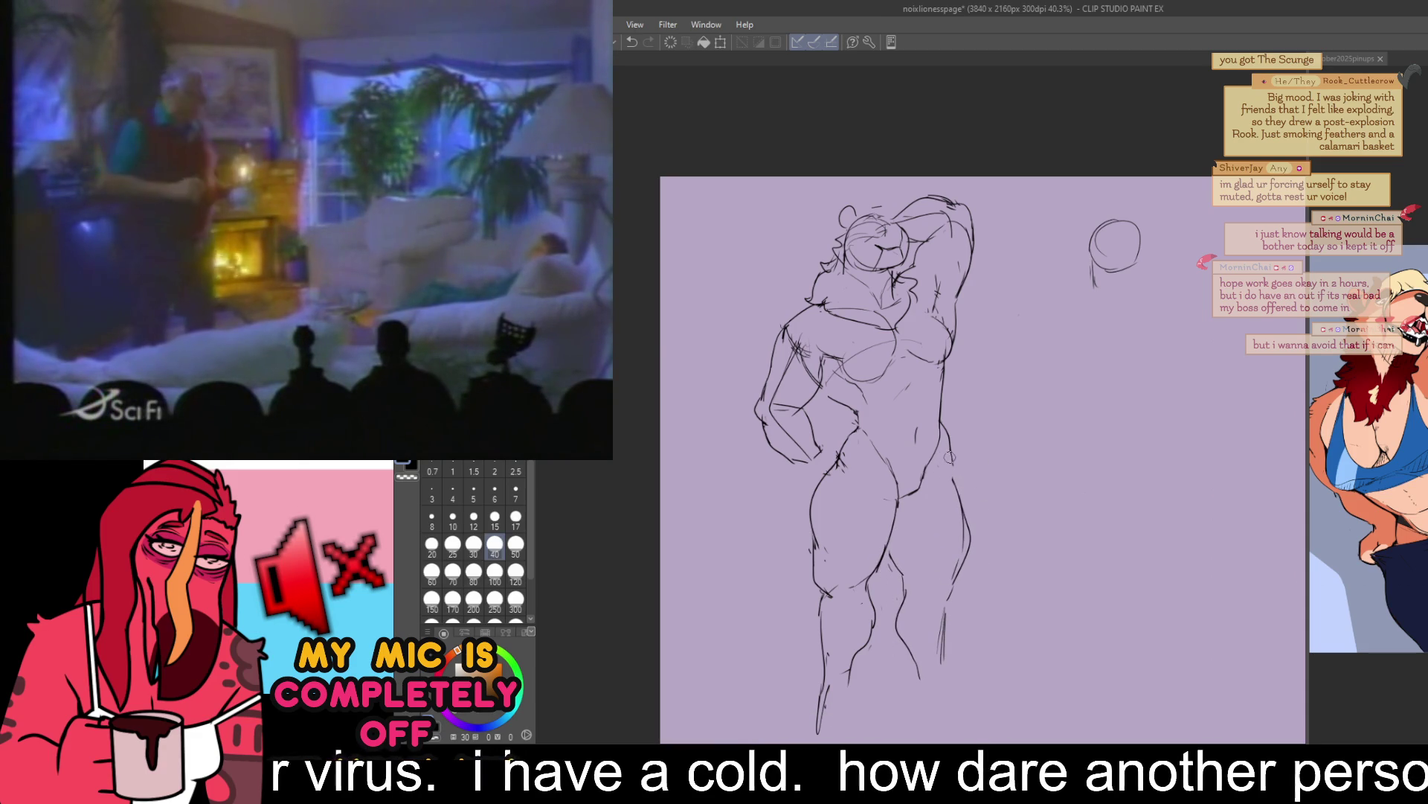
pyautogui.press('p')
pyautogui.moveTo(1076, 500); pyautogui.dragTo(1078, 504)
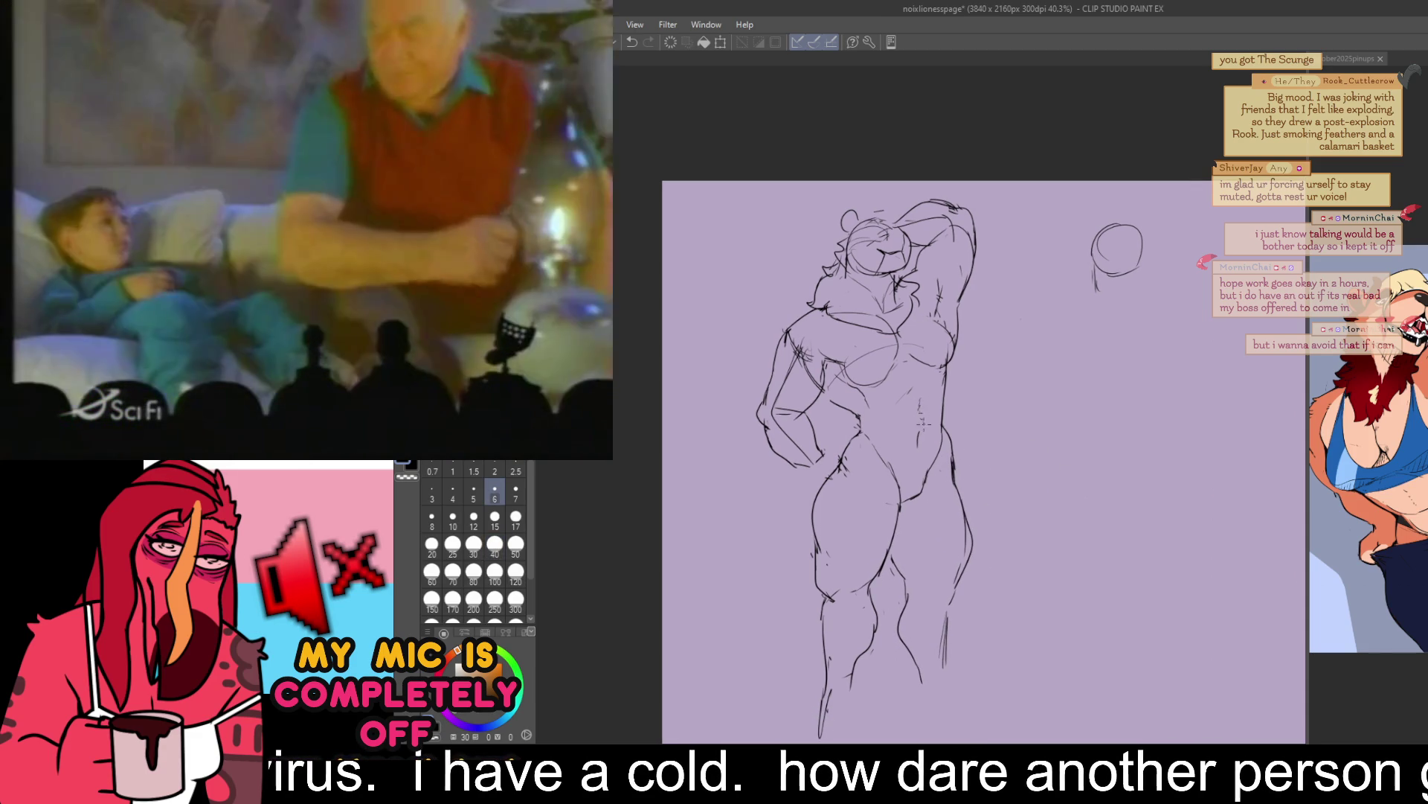
pyautogui.moveTo(1131, 276); pyautogui.dragTo(1113, 300)
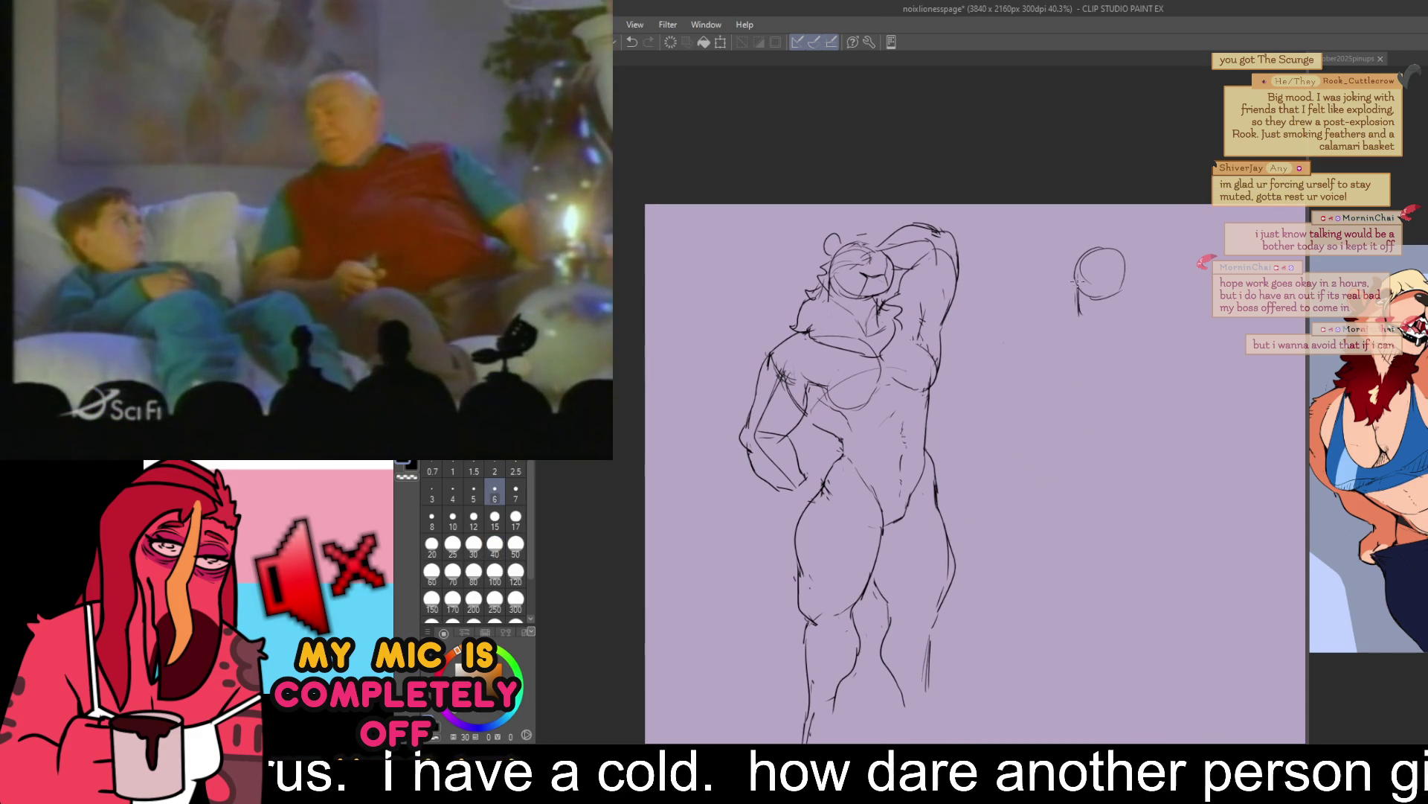